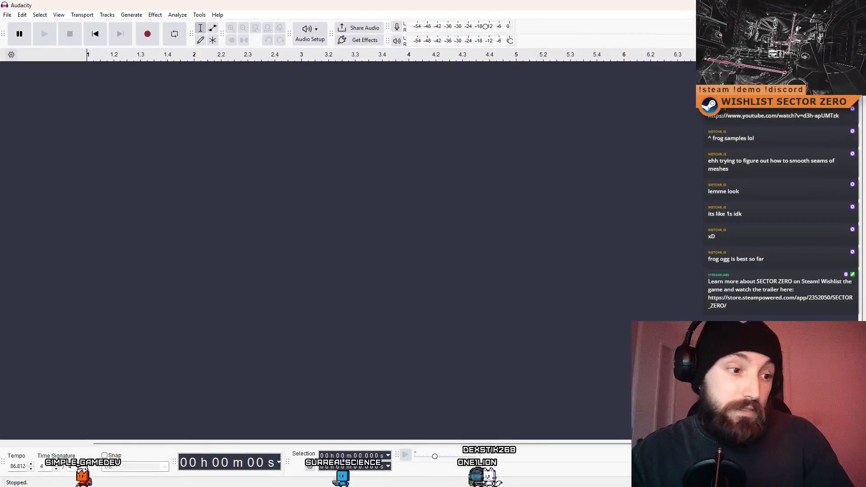
Drag 372568__ondrosik__fujara.wav from File Explorer into the empty Audacity project.
{"action": "key", "text": "super+e"}
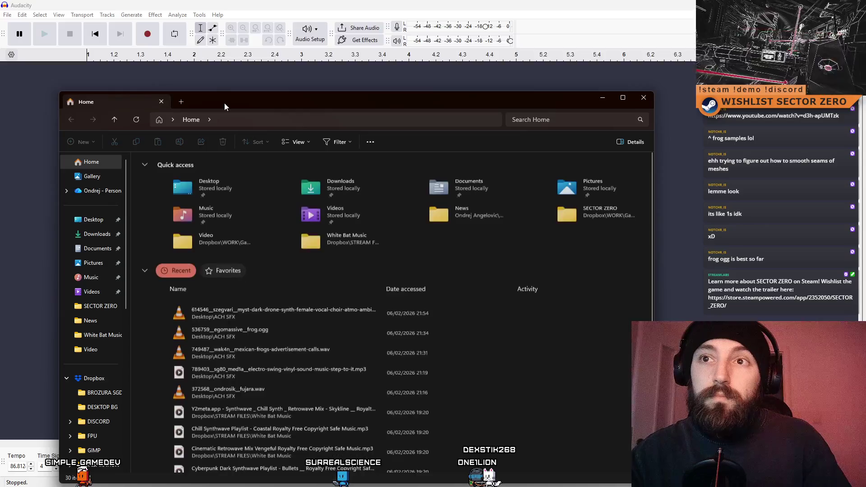
{"action": "left_click_drag", "start_coordinate": [224, 103], "coordinate": [0, 111]}
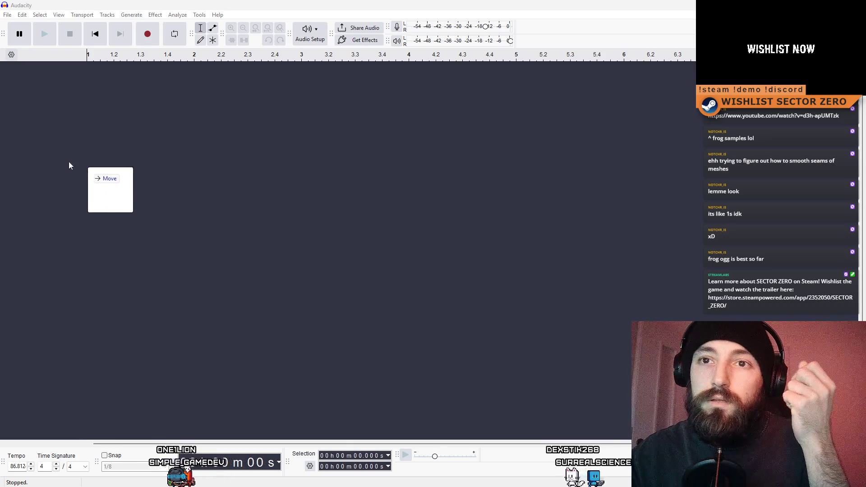
{"action": "left_click_drag", "start_coordinate": [187, 178], "coordinate": [102, 172]}
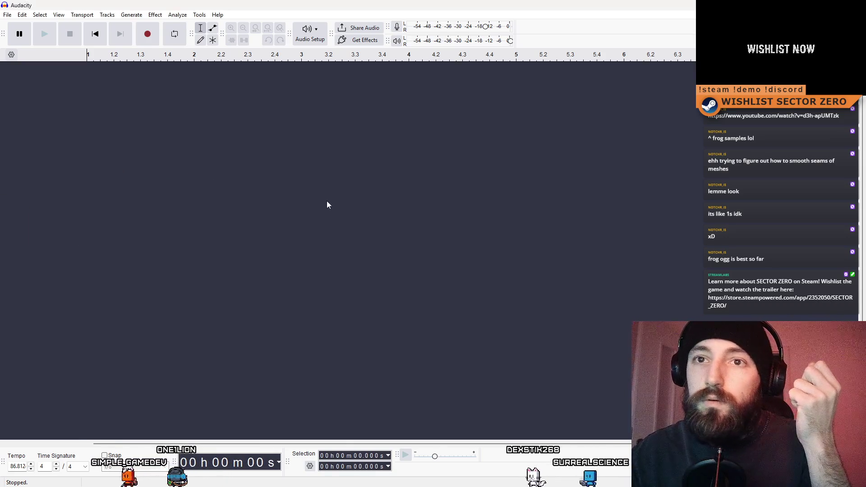
{"action": "left_click", "coordinate": [85, 103]}
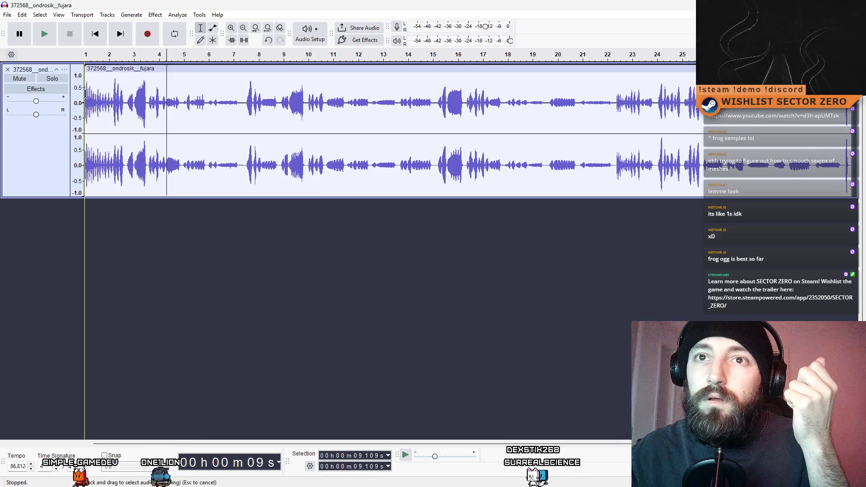
{"action": "key", "text": "space"}
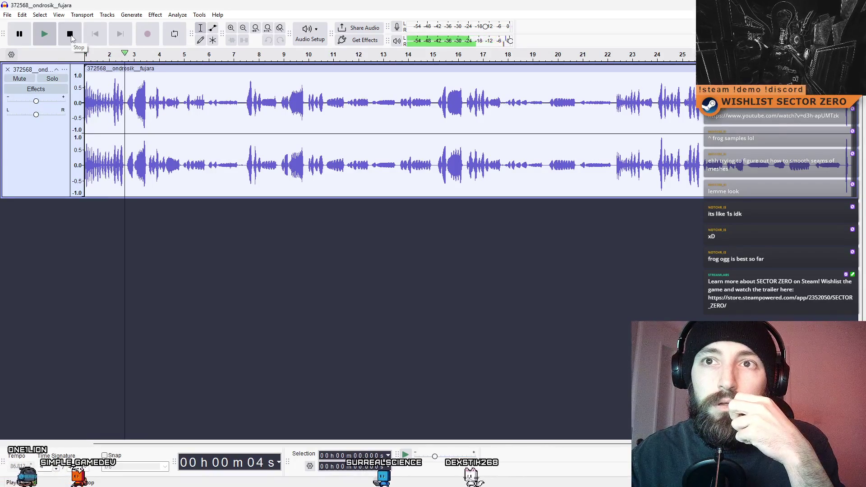
{"action": "left_click", "coordinate": [71, 38]}
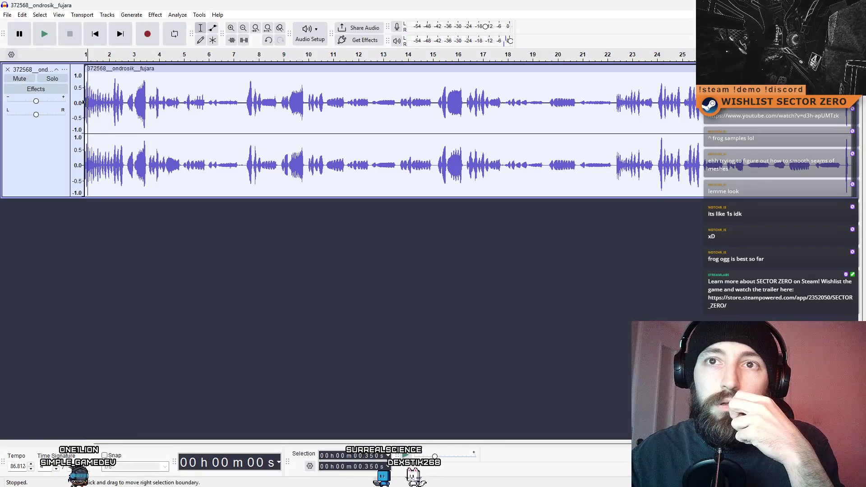
{"action": "left_click", "coordinate": [54, 37]}
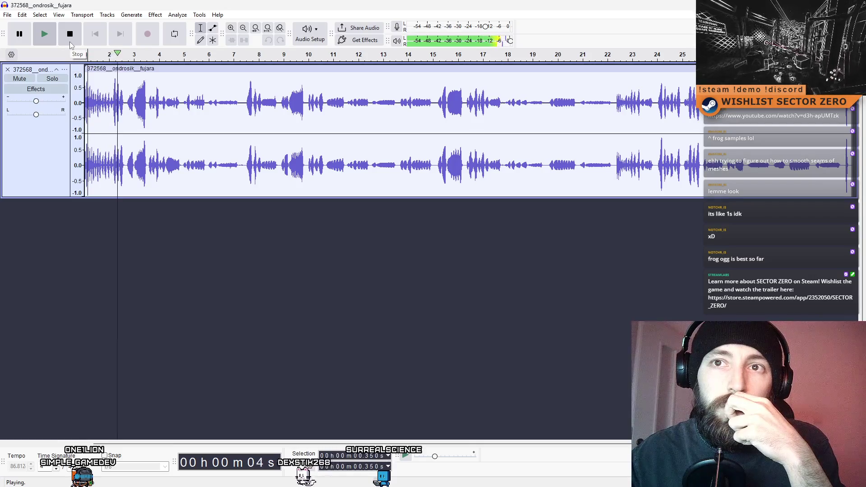
{"action": "left_click", "coordinate": [69, 41]}
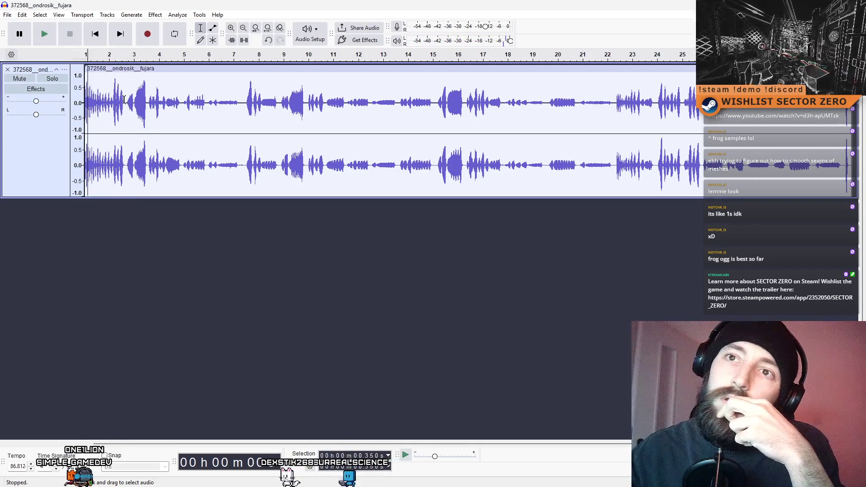
{"action": "left_click", "coordinate": [164, 95]}
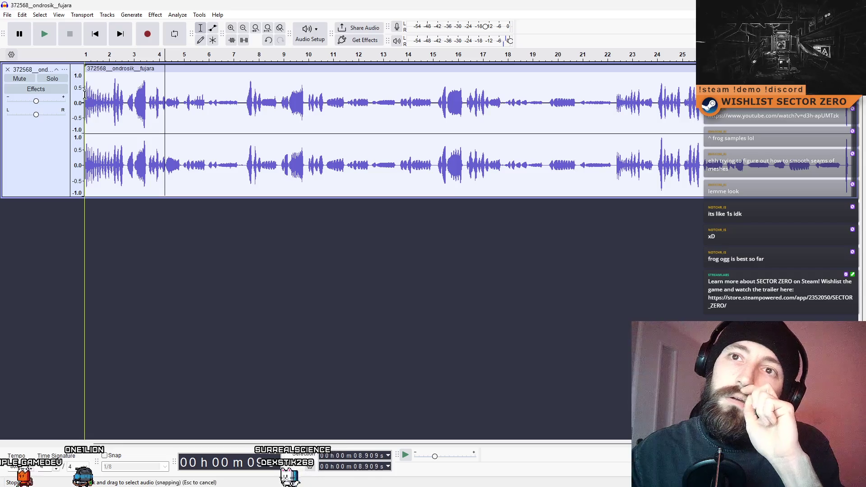
{"action": "left_click", "coordinate": [47, 36]}
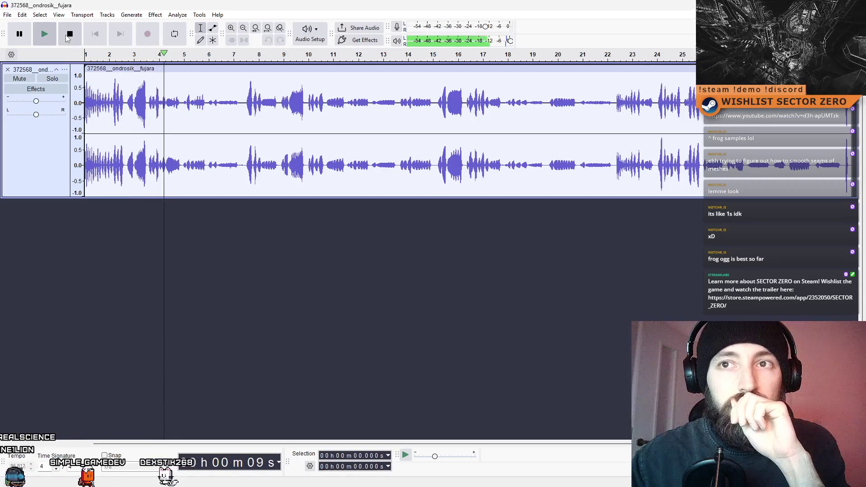
{"action": "left_click", "coordinate": [66, 36]}
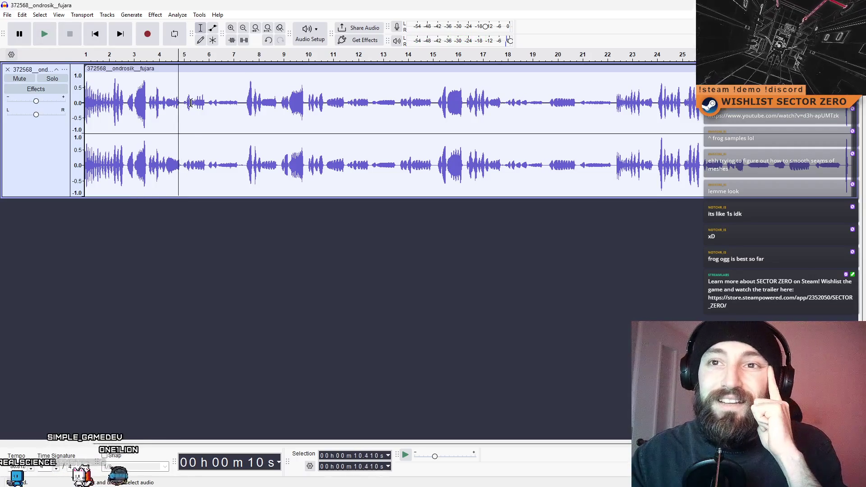
{"action": "left_click_drag", "start_coordinate": [154, 103], "coordinate": [152, 103]}
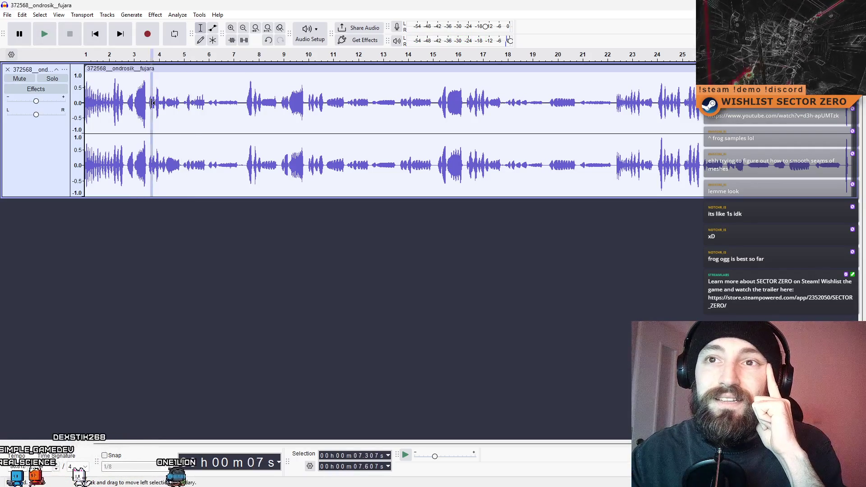
{"action": "left_click", "coordinate": [53, 40]}
{"action": "left_click", "coordinate": [177, 101]}
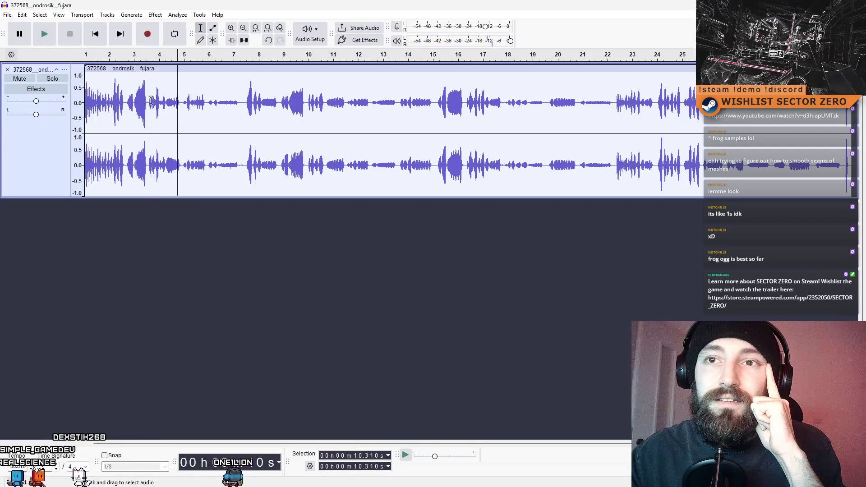
{"action": "left_click", "coordinate": [149, 100]}
{"action": "left_click", "coordinate": [44, 34]}
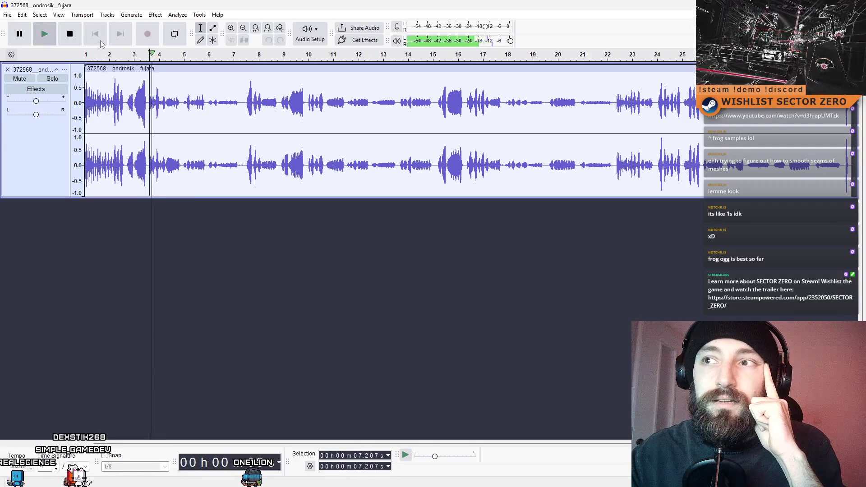
{"action": "left_click", "coordinate": [68, 35]}
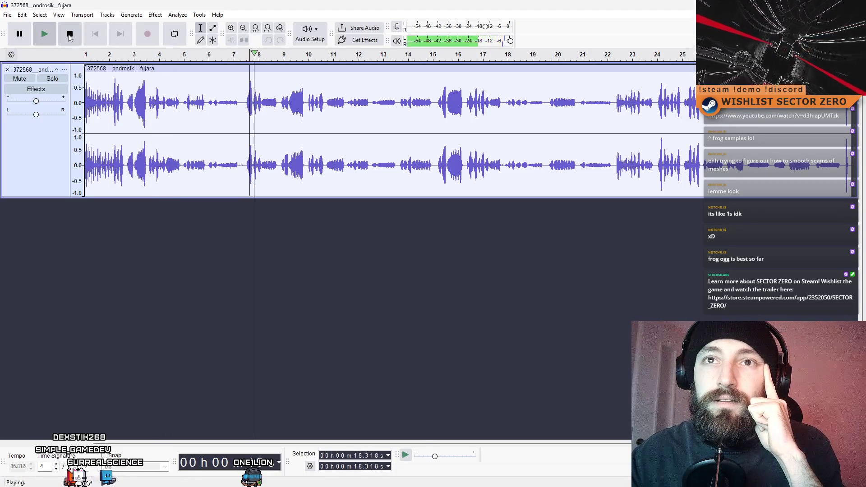
{"action": "left_click", "coordinate": [70, 35]}
{"action": "key", "text": "space"}
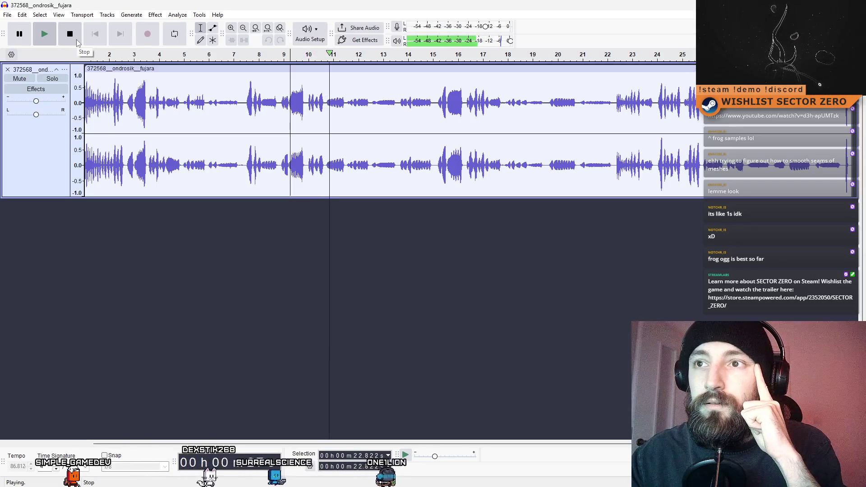
{"action": "key", "text": "space"}
{"action": "left_click", "coordinate": [465, 113]}
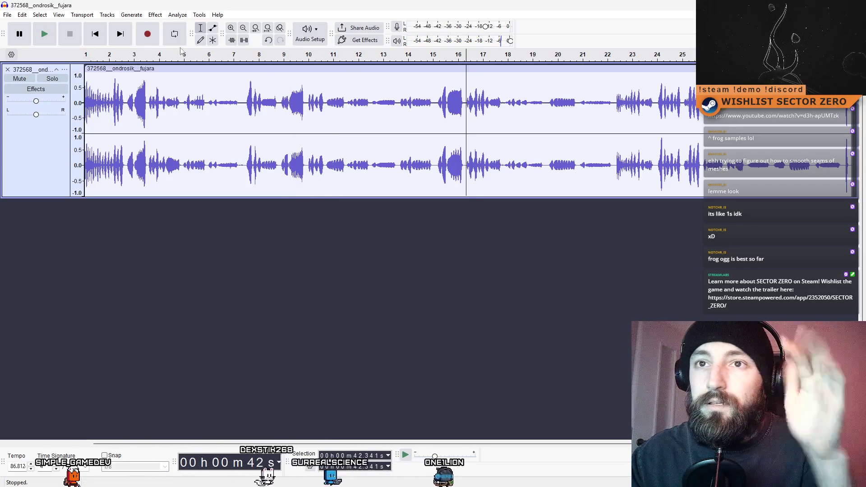
{"action": "left_click", "coordinate": [51, 41]}
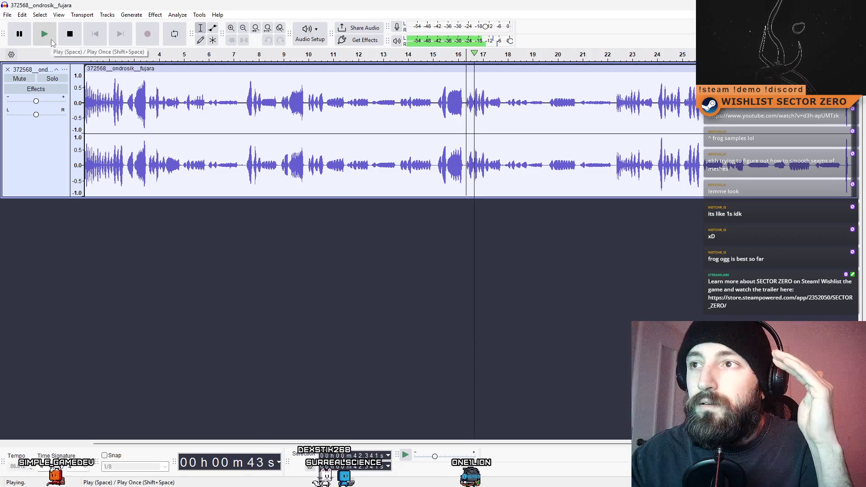
{"action": "key", "text": "space"}
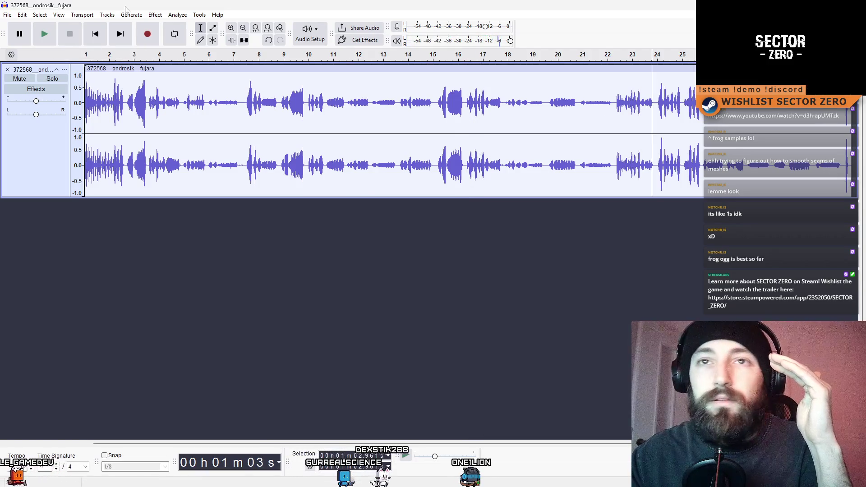
{"action": "left_click", "coordinate": [44, 34]}
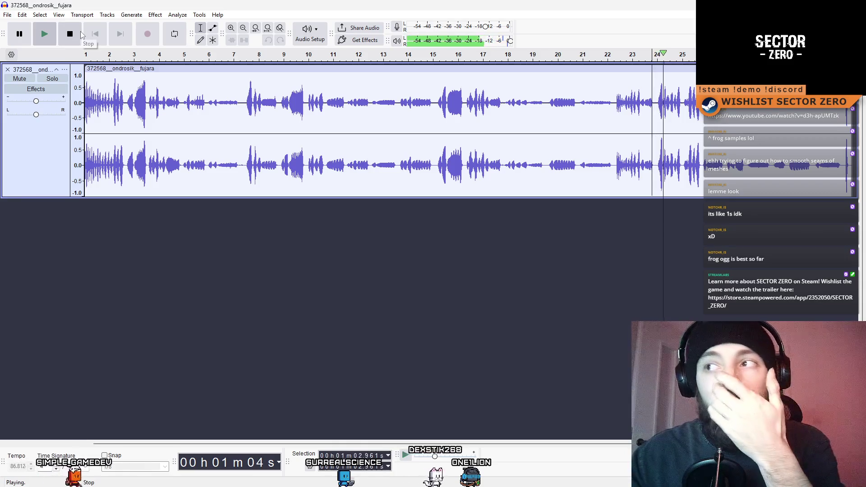
{"action": "left_click", "coordinate": [72, 38]}
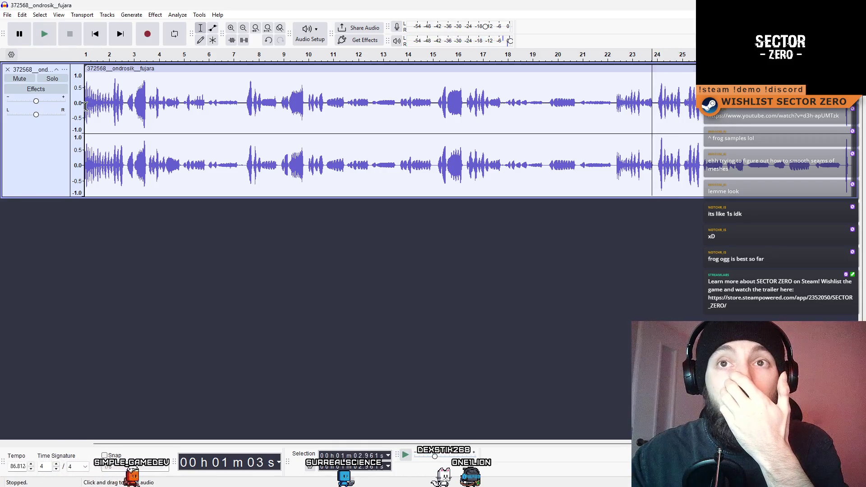
{"action": "left_click", "coordinate": [50, 38]}
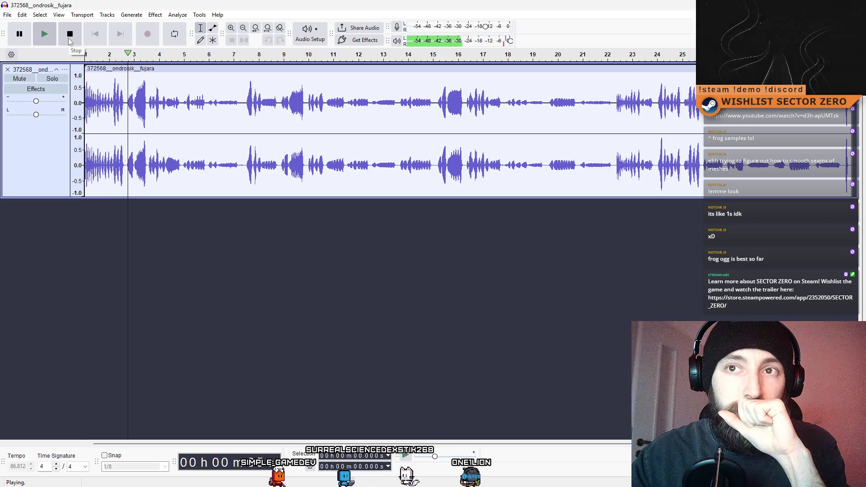
{"action": "left_click", "coordinate": [70, 40]}
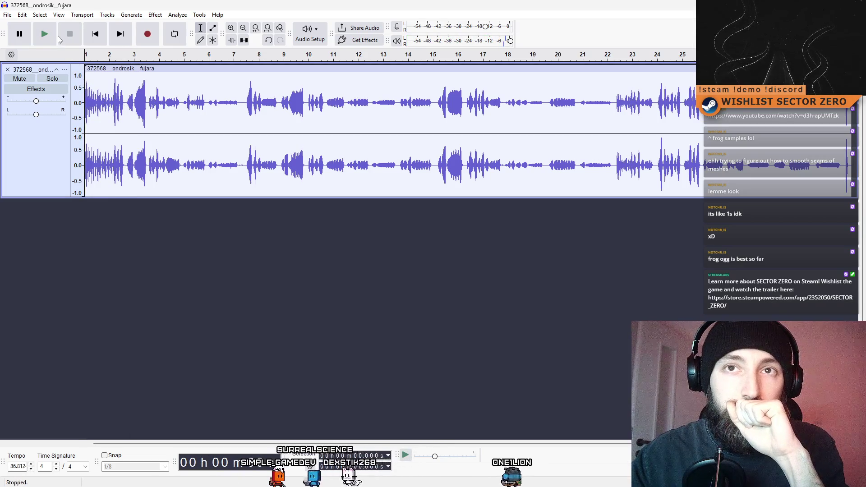
{"action": "left_click", "coordinate": [44, 35]}
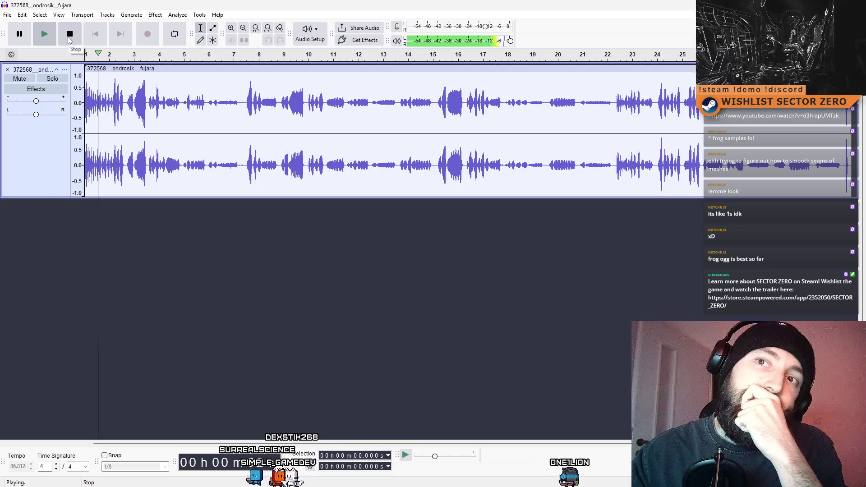
{"action": "left_click", "coordinate": [70, 39]}
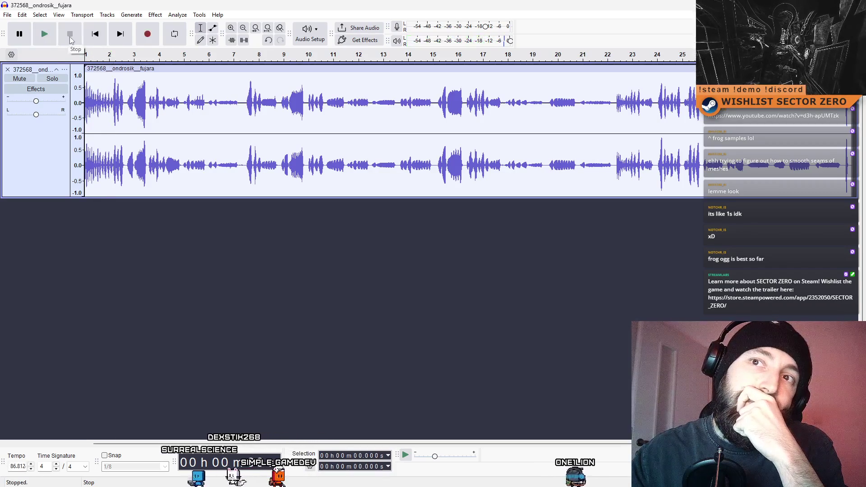
{"action": "left_click", "coordinate": [56, 37]}
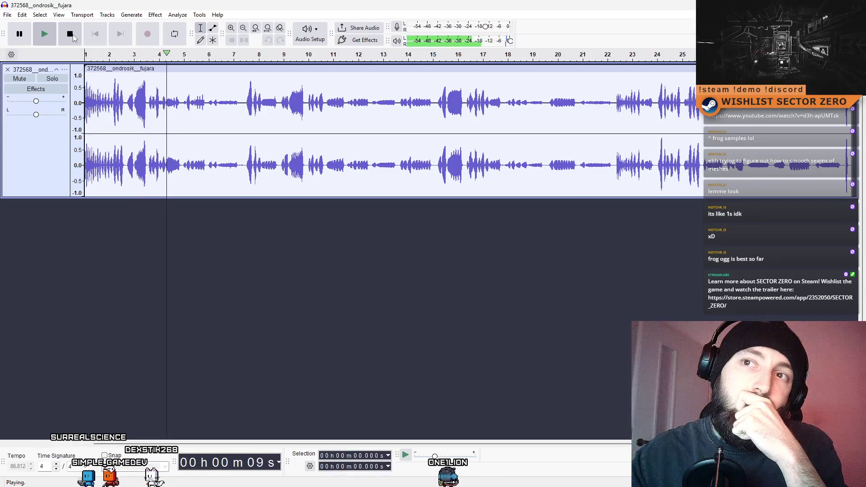
{"action": "left_click", "coordinate": [73, 37]}
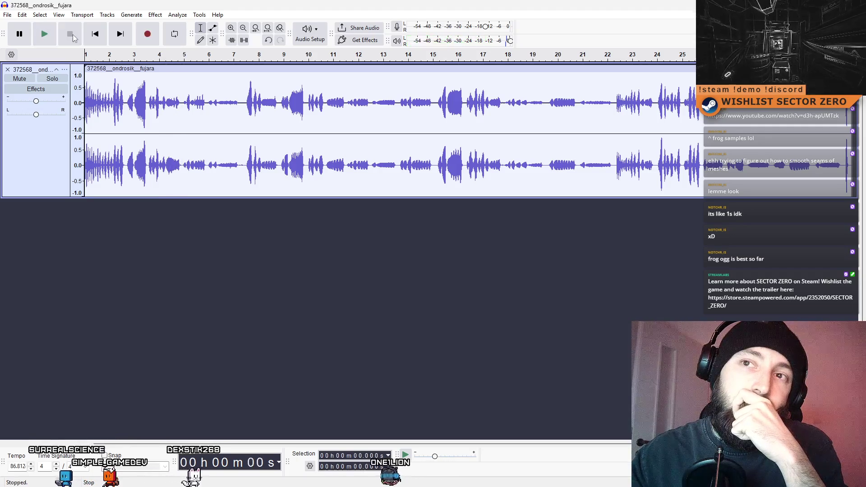
{"action": "left_click", "coordinate": [179, 103]}
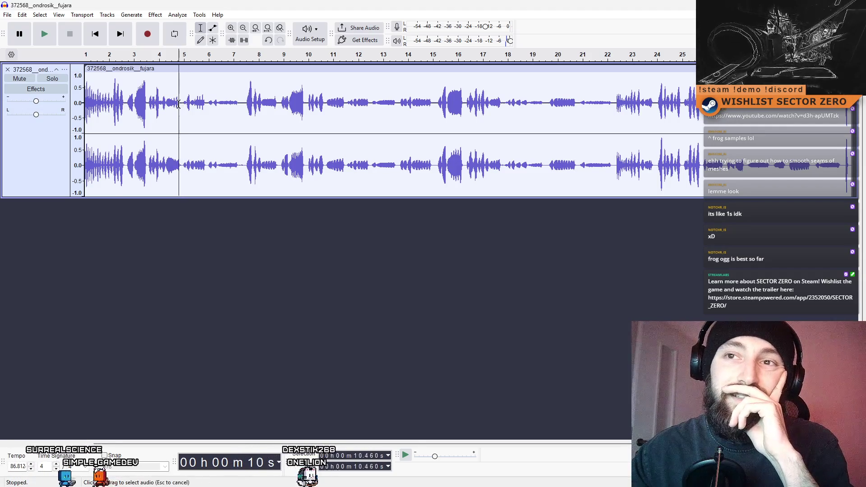
{"action": "left_click", "coordinate": [124, 107]}
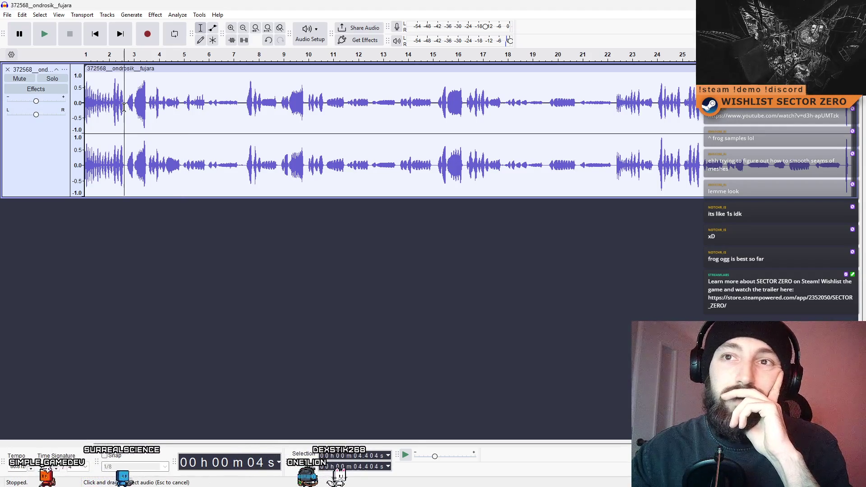
Zoom into the fujara clip and mark a loop region on the ruler from about 3 to 3.4.
{"action": "scroll", "coordinate": [124, 107], "scroll_direction": "right", "scroll_amount": 3}
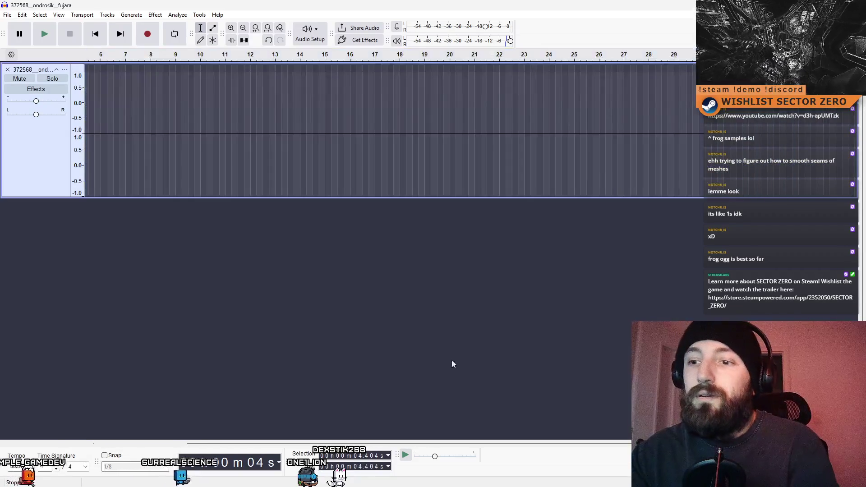
{"action": "scroll", "coordinate": [113, 428], "scroll_direction": "left", "scroll_amount": 3}
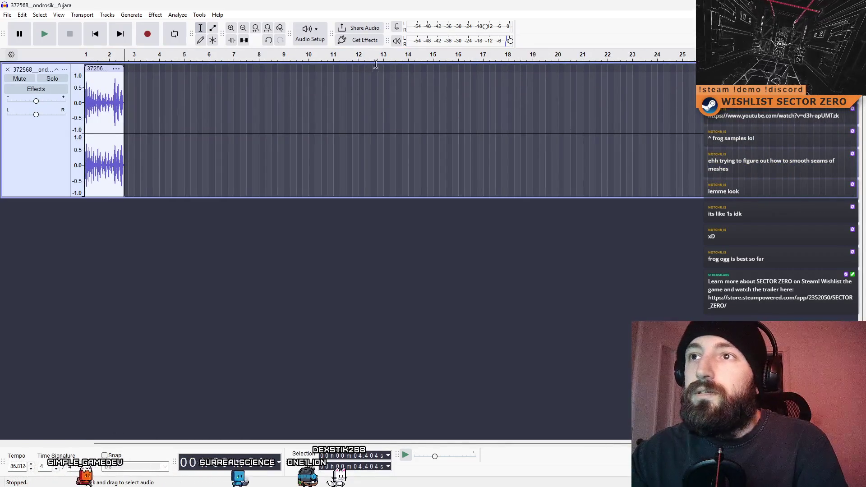
{"action": "scroll", "coordinate": [130, 108], "scroll_direction": "up", "scroll_amount": 1, "text": "ctrl"}
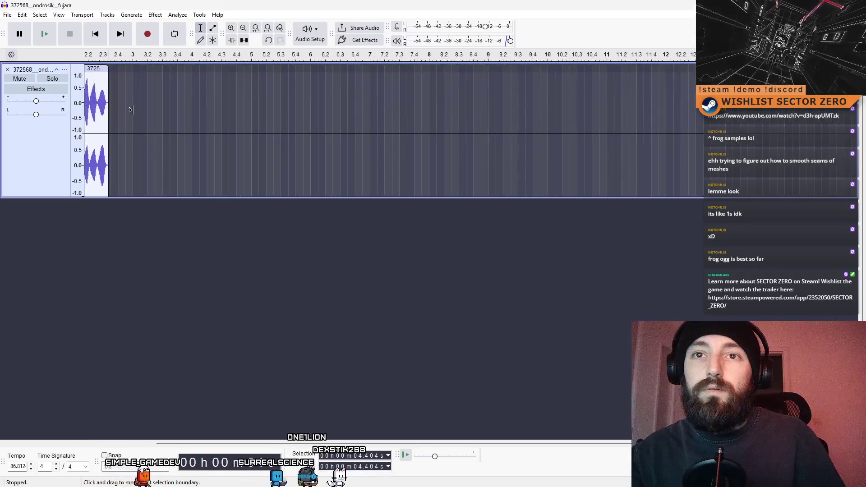
{"action": "scroll", "coordinate": [130, 108], "scroll_direction": "up", "scroll_amount": 1, "text": "ctrl"}
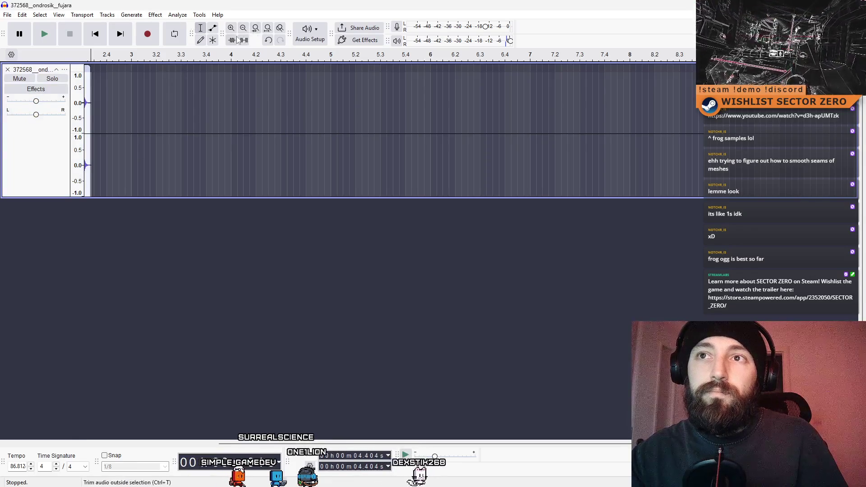
{"action": "scroll", "coordinate": [103, 64], "scroll_direction": "down", "scroll_amount": 2, "text": "ctrl"}
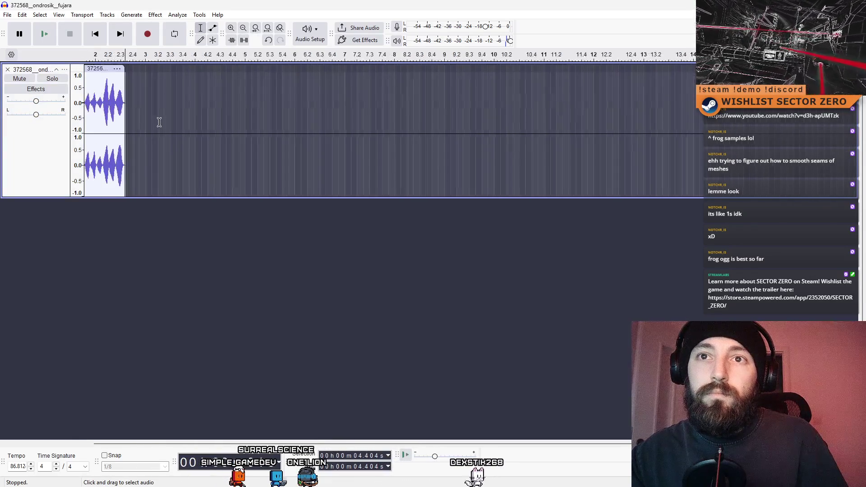
{"action": "left_click_drag", "start_coordinate": [106, 54], "coordinate": [146, 55]}
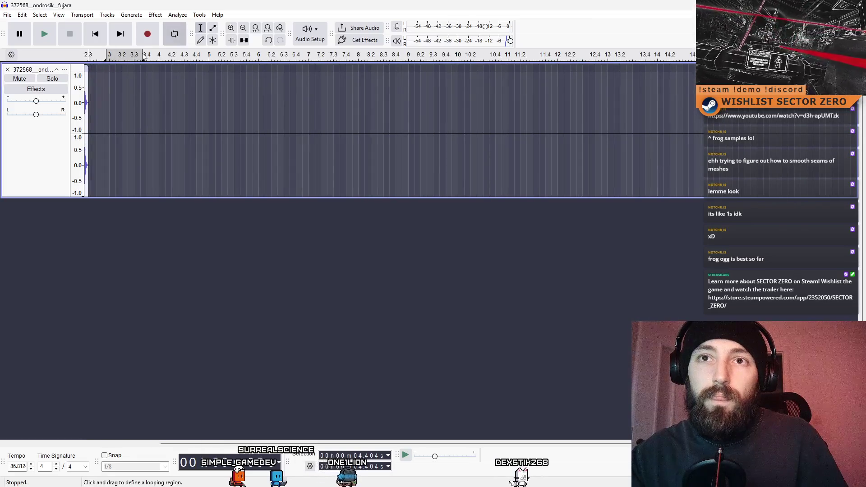
Select the fujara audio from the clip start onward.
{"action": "right_click", "coordinate": [287, 102]}
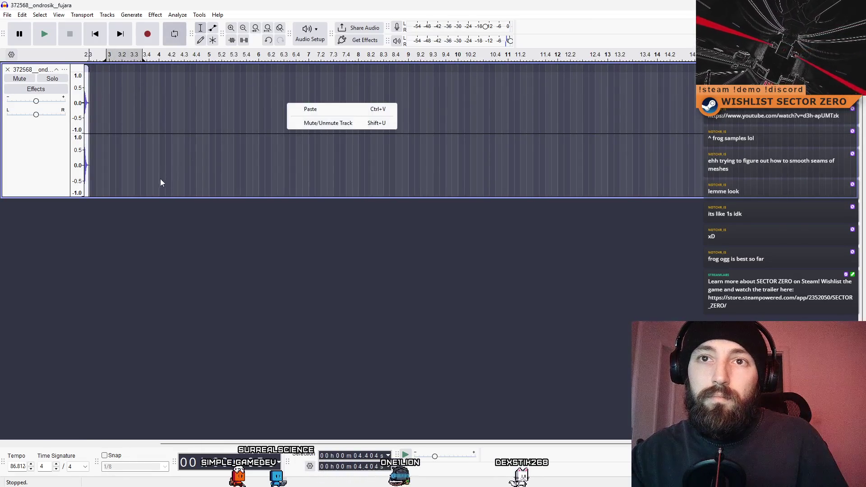
{"action": "left_click", "coordinate": [161, 100]}
{"action": "left_click_drag", "start_coordinate": [160, 101], "coordinate": [84, 100]}
{"action": "left_click", "coordinate": [346, 85]}
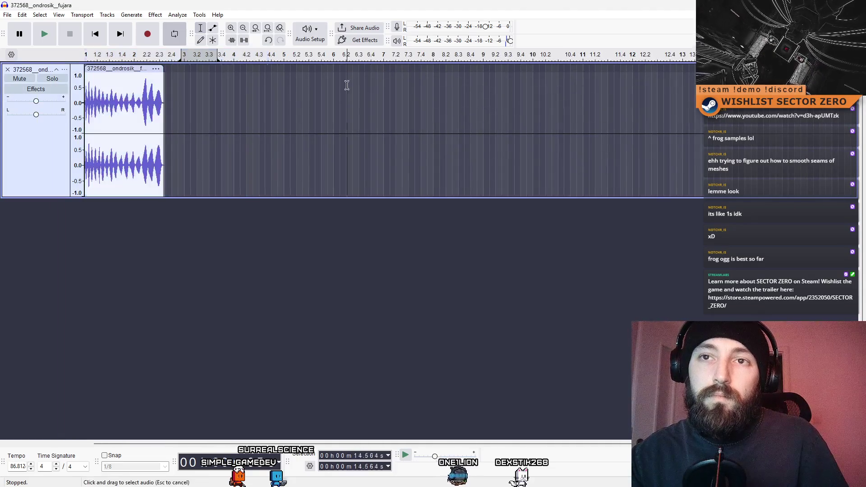
{"action": "scroll", "coordinate": [188, 105], "scroll_direction": "up", "scroll_amount": 3}
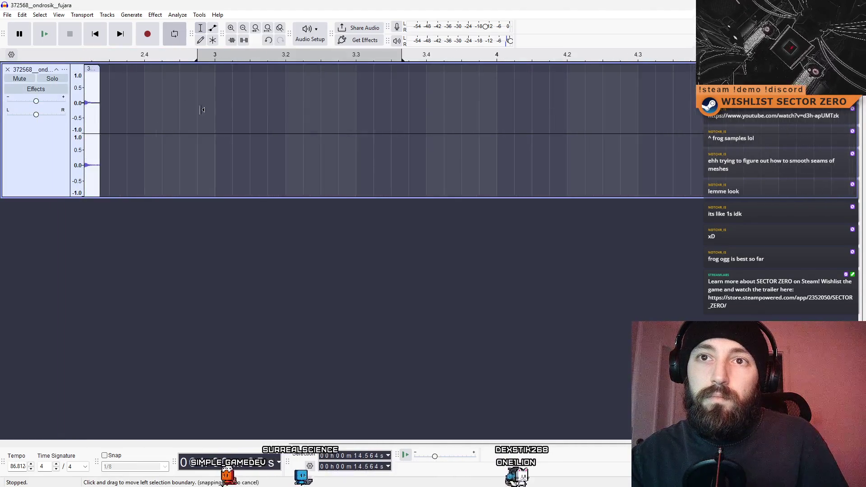
{"action": "mouse_move", "coordinate": [309, 100]}
{"action": "left_mouse_down"}
{"action": "mouse_move", "coordinate": [84, 100]}
{"action": "mouse_move", "coordinate": [76, 44]}
{"action": "left_mouse_up"}
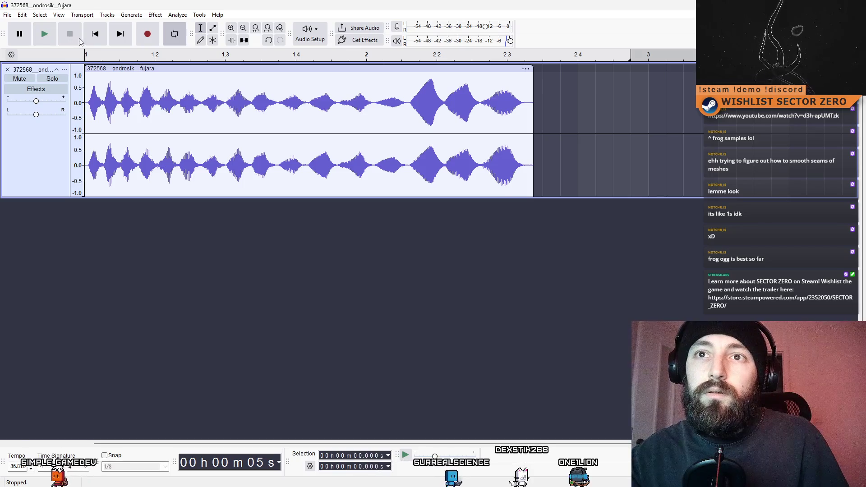
Try selections near the clip start and past its end, then clear them.
{"action": "left_click", "coordinate": [103, 80]}
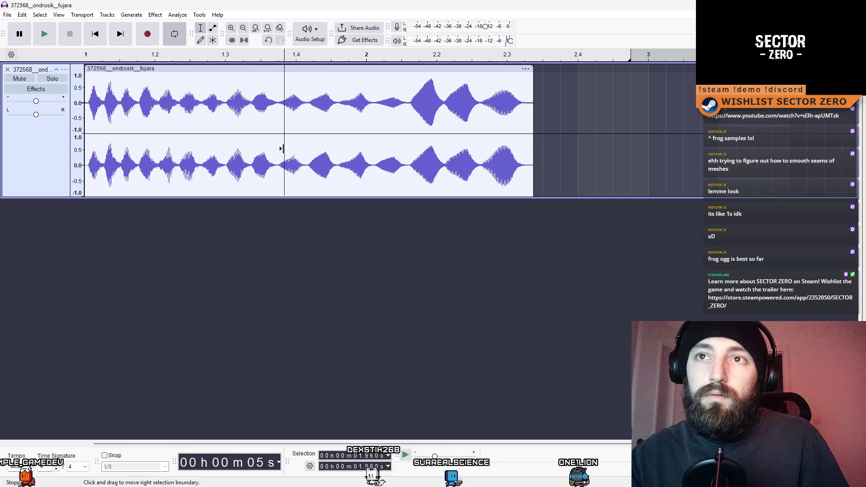
{"action": "left_click_drag", "start_coordinate": [105, 104], "coordinate": [112, 104]}
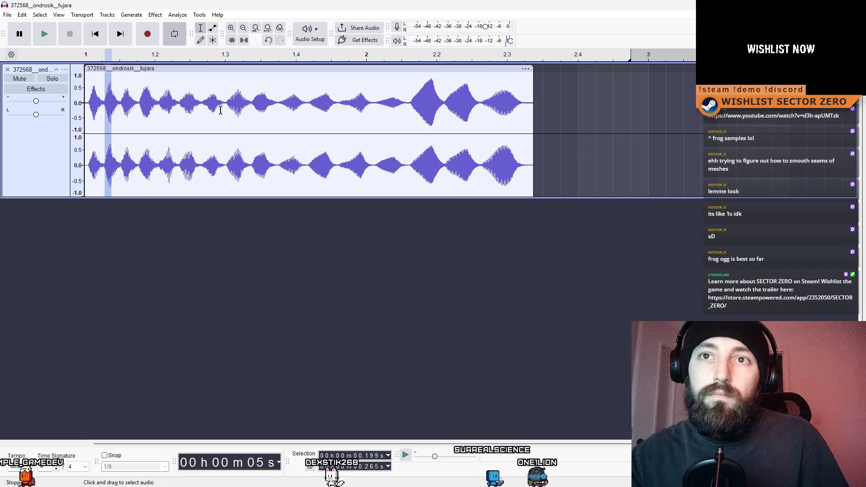
{"action": "scroll", "coordinate": [243, 144], "scroll_direction": "down", "scroll_amount": 2, "text": "ctrl"}
{"action": "left_click", "coordinate": [385, 140]}
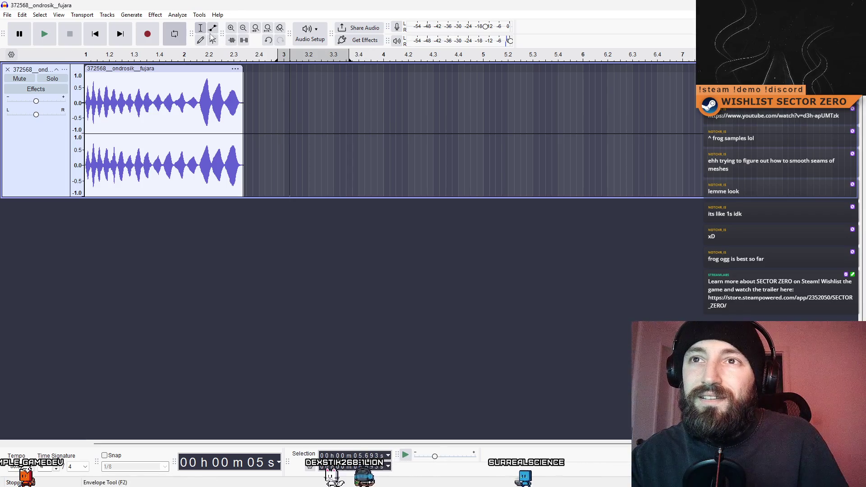
{"action": "left_click_drag", "start_coordinate": [130, 100], "coordinate": [272, 100]}
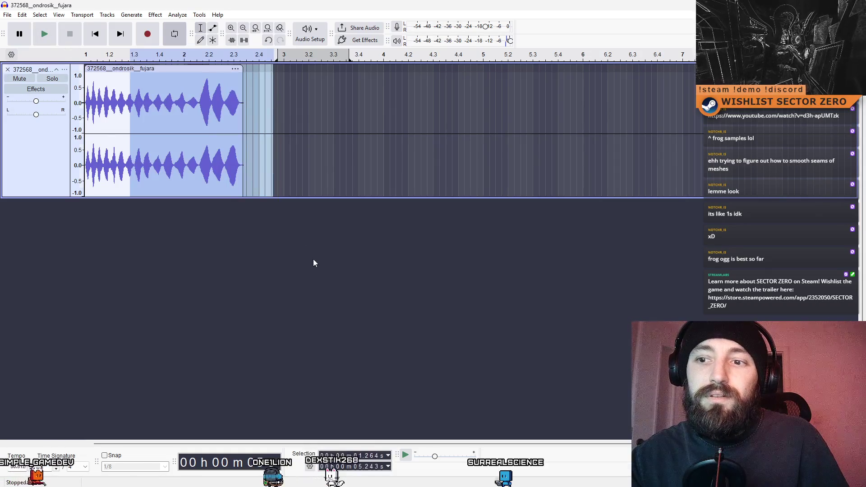
{"action": "left_click", "coordinate": [326, 96]}
Shift the fujara clip later, audition it, then move it back to the track start.
{"action": "left_click_drag", "start_coordinate": [167, 72], "coordinate": [293, 70]}
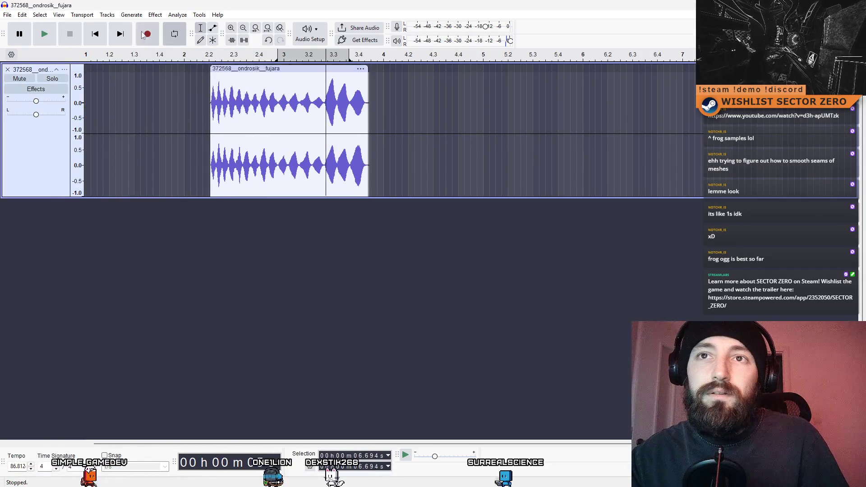
{"action": "left_click", "coordinate": [51, 38]}
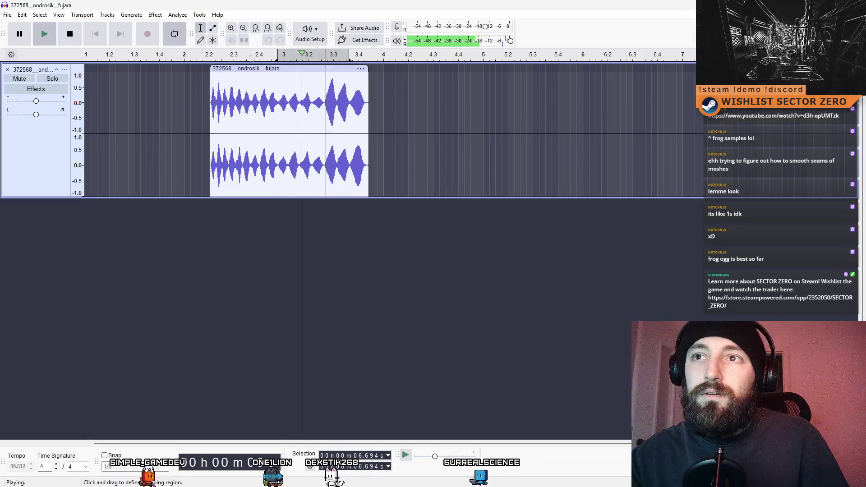
{"action": "left_click", "coordinate": [70, 35]}
{"action": "mouse_move", "coordinate": [250, 88]}
{"action": "left_mouse_down"}
{"action": "mouse_move", "coordinate": [121, 88]}
{"action": "mouse_move", "coordinate": [193, 88]}
{"action": "mouse_move", "coordinate": [124, 88]}
{"action": "mouse_move", "coordinate": [141, 88]}
{"action": "mouse_move", "coordinate": [122, 77]}
{"action": "left_mouse_up"}
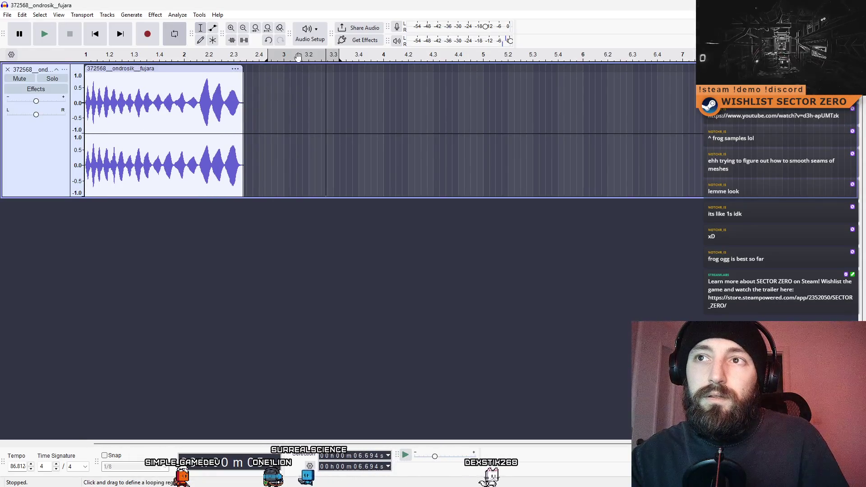
Redraw the loop region over the clip's start and audition it looping.
{"action": "mouse_move", "coordinate": [298, 56]}
{"action": "left_mouse_down"}
{"action": "mouse_move", "coordinate": [119, 59]}
{"action": "mouse_move", "coordinate": [281, 60]}
{"action": "left_mouse_up"}
{"action": "left_click", "coordinate": [181, 56]}
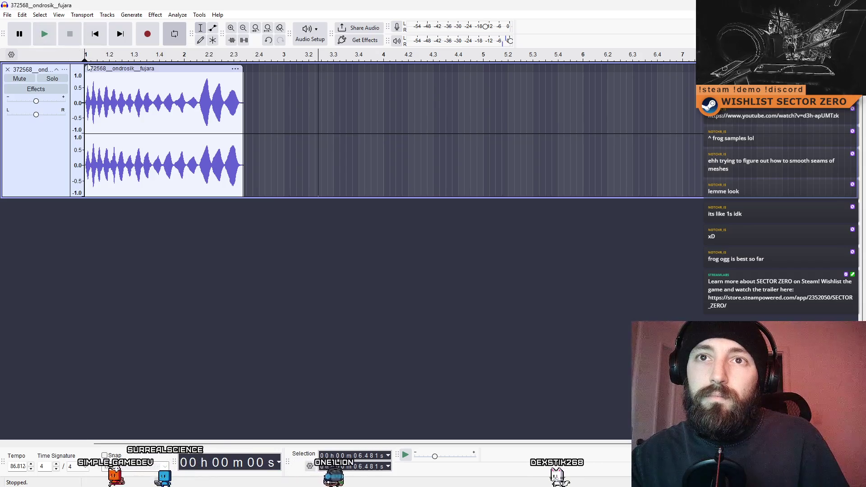
{"action": "left_click_drag", "start_coordinate": [87, 60], "coordinate": [369, 51]}
{"action": "key", "text": "space"}
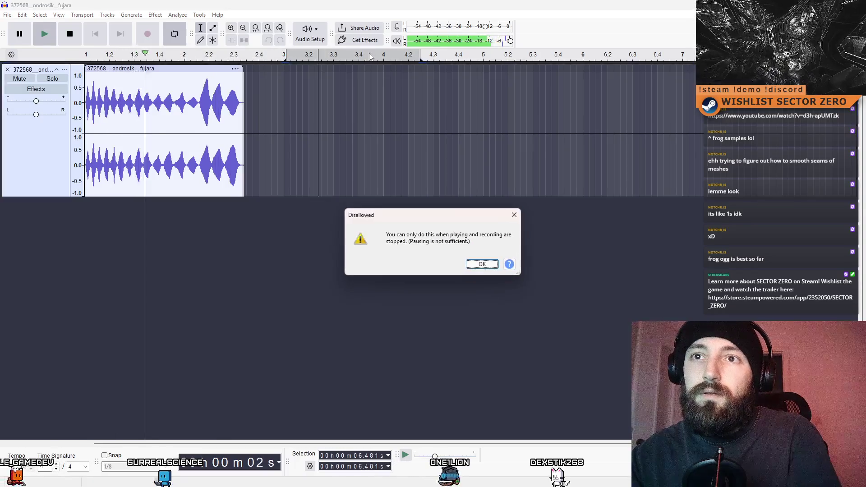
{"action": "left_click", "coordinate": [517, 214]}
{"action": "key", "text": "space"}
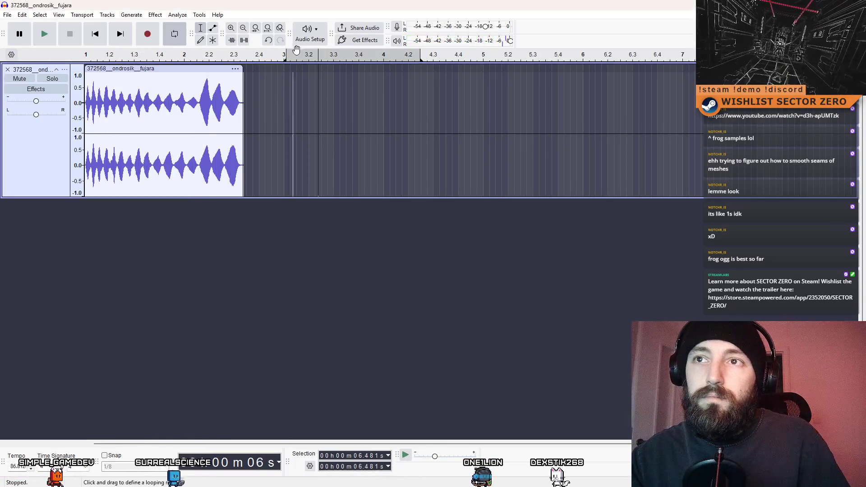
{"action": "key", "text": "Delete"}
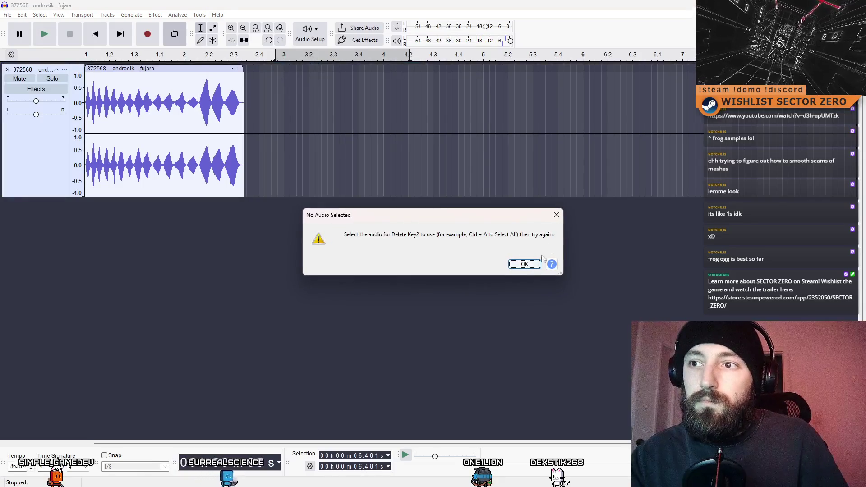
{"action": "left_click", "coordinate": [556, 214]}
Turn off Enable Looping on the timeline ruler and play the clip once.
{"action": "left_click", "coordinate": [439, 161]}
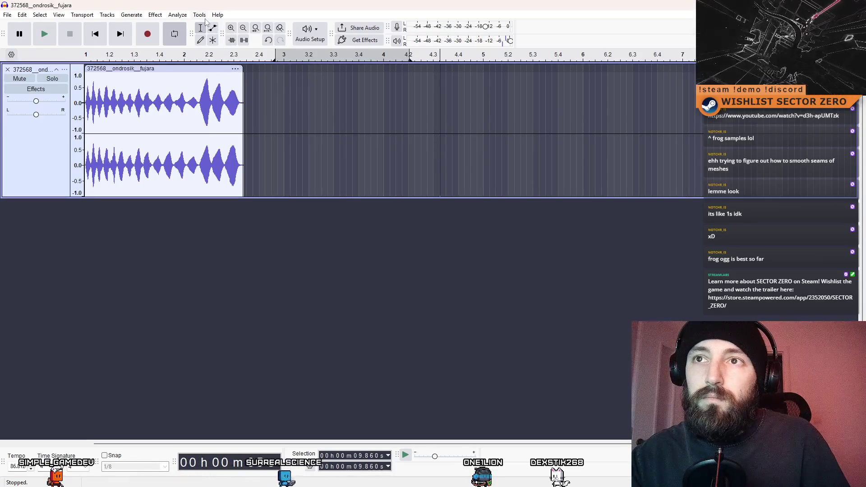
{"action": "right_click", "coordinate": [313, 56]}
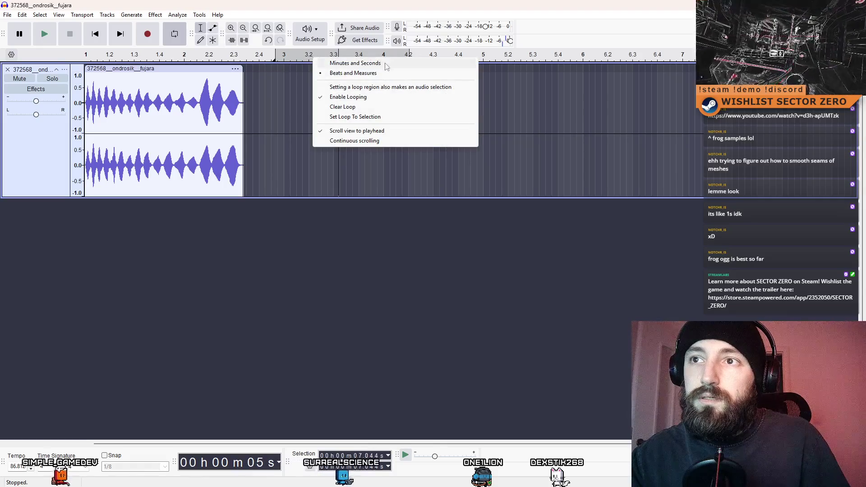
{"action": "left_click", "coordinate": [396, 97]}
{"action": "left_click", "coordinate": [44, 34]}
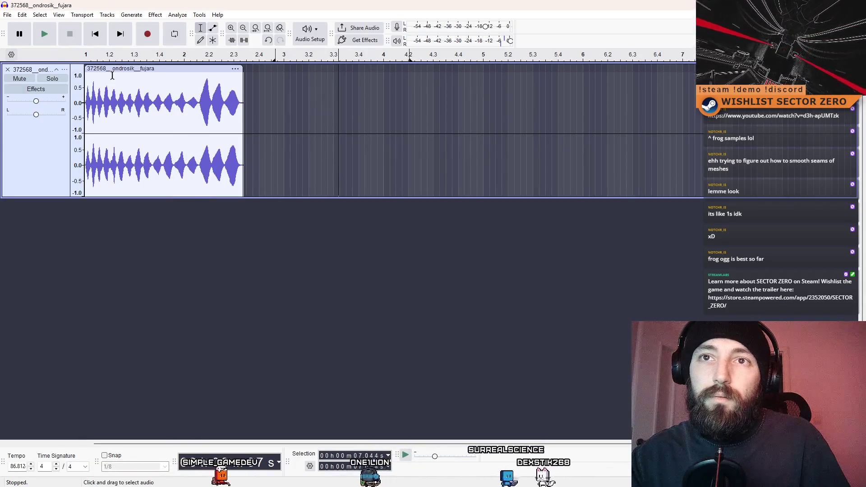
Play the clip and apply a fade-out to its selected ending.
{"action": "left_click", "coordinate": [97, 55]}
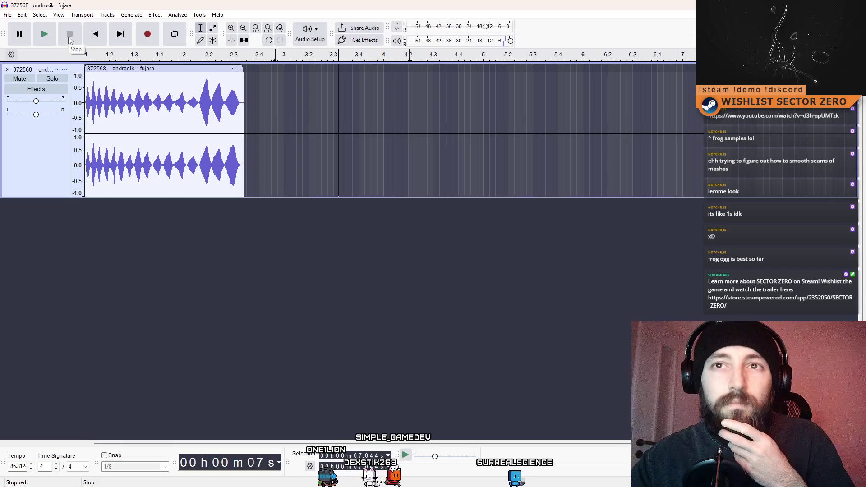
{"action": "left_click", "coordinate": [313, 103]}
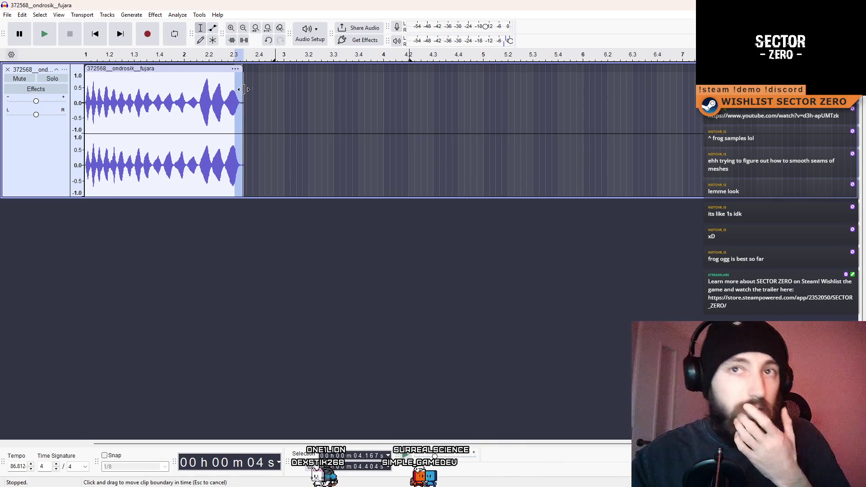
{"action": "left_click", "coordinate": [155, 14]}
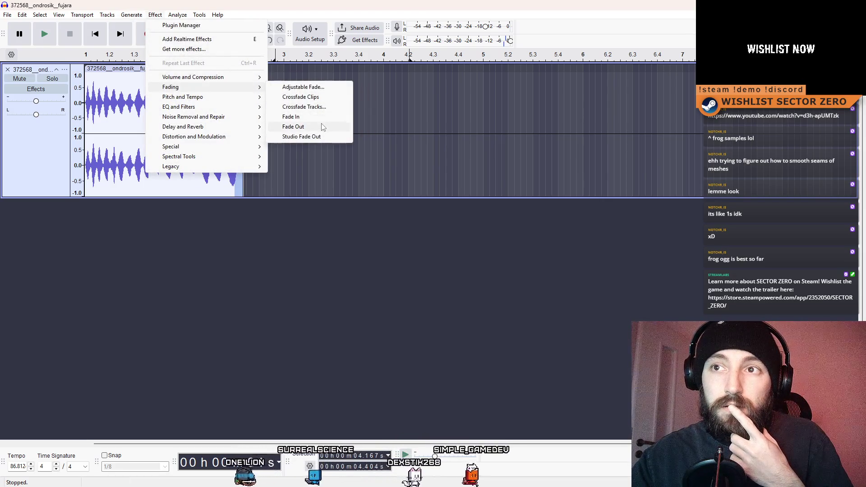
{"action": "left_click", "coordinate": [309, 100]}
Audition the clip's ending again, stop playback, and select the final swell.
{"action": "left_click", "coordinate": [189, 100]}
{"action": "left_click", "coordinate": [45, 34]}
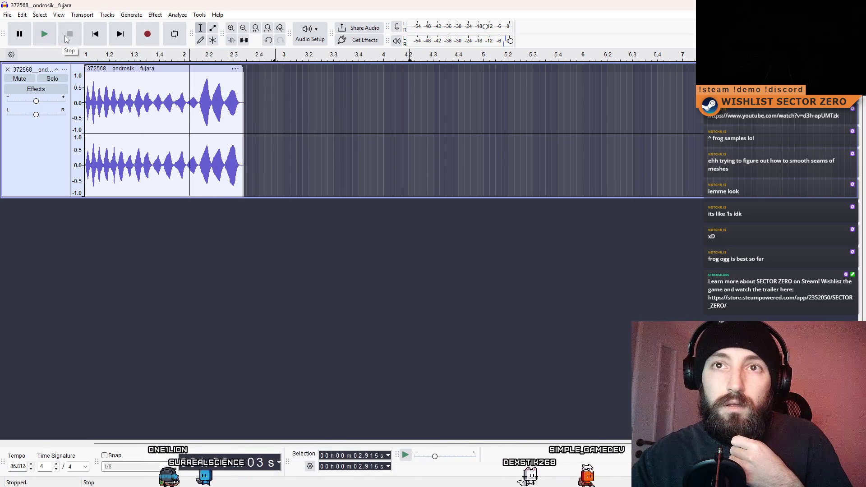
{"action": "left_click", "coordinate": [54, 36]}
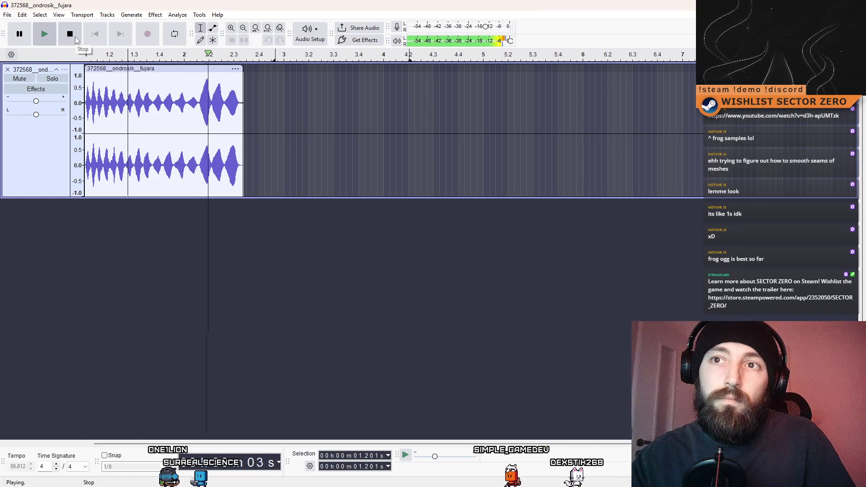
{"action": "left_click", "coordinate": [197, 103]}
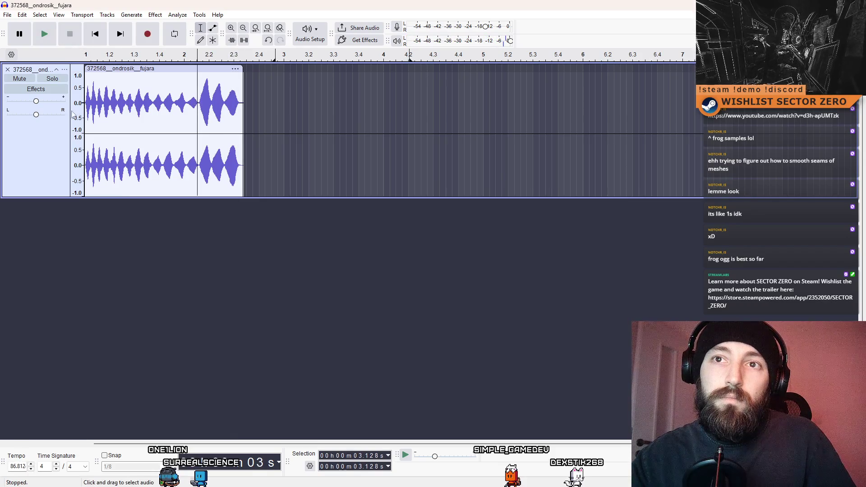
{"action": "key", "text": "space"}
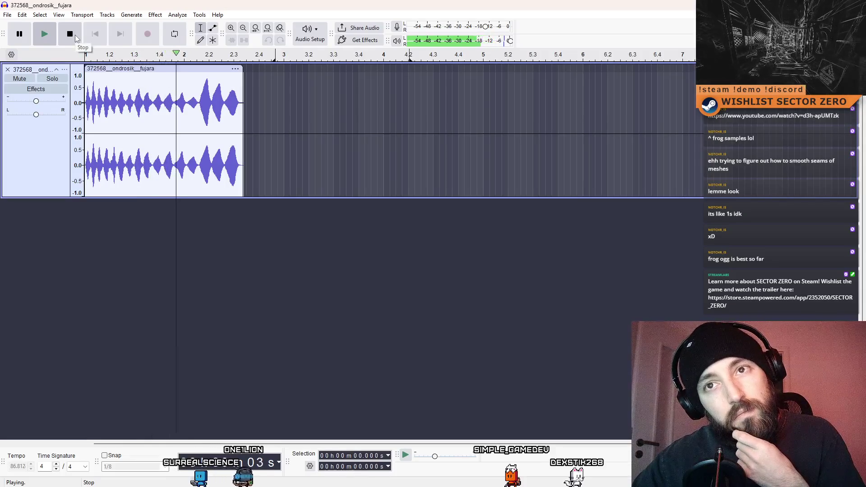
{"action": "left_click", "coordinate": [76, 38]}
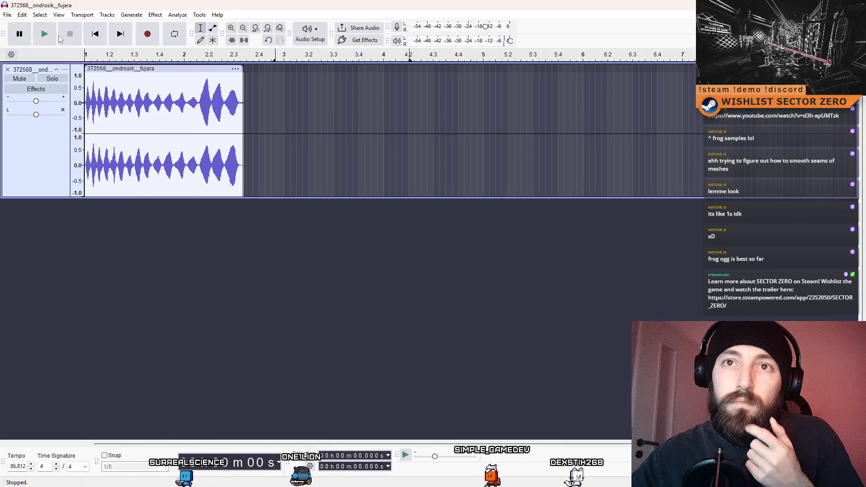
{"action": "left_click_drag", "start_coordinate": [198, 103], "coordinate": [299, 103]}
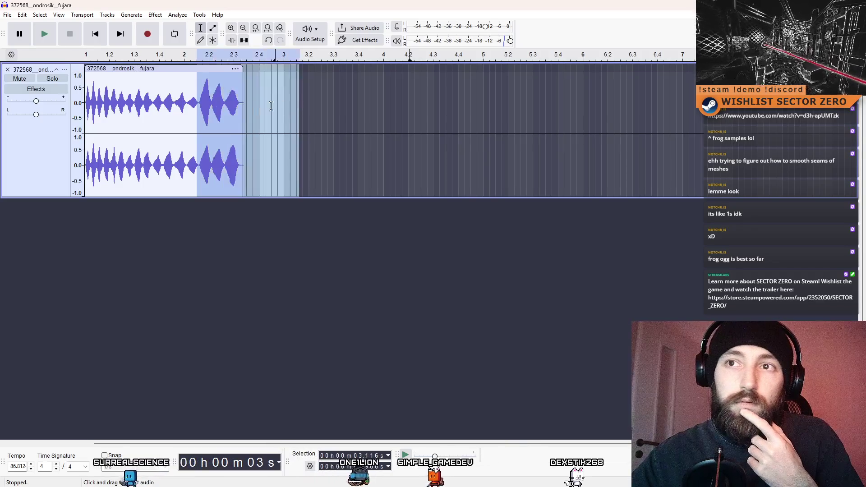
{"action": "left_click", "coordinate": [96, 35]}
{"action": "left_click_drag", "start_coordinate": [199, 84], "coordinate": [243, 83]}
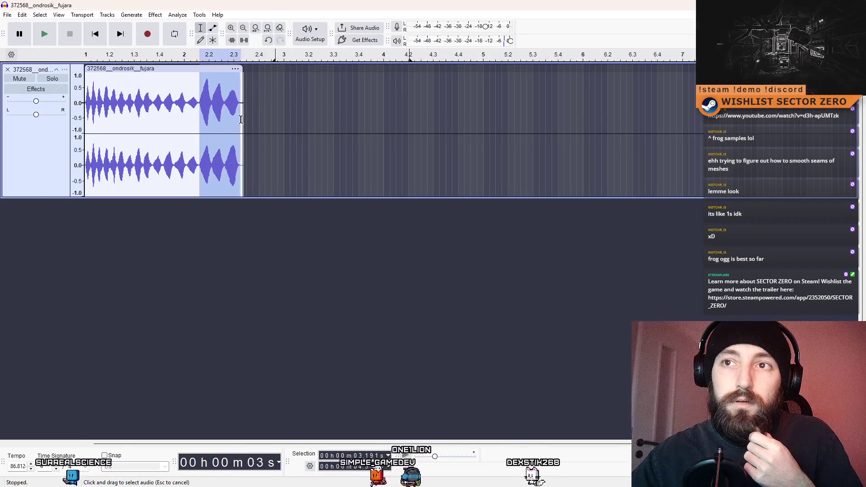
{"action": "left_click", "coordinate": [155, 15]}
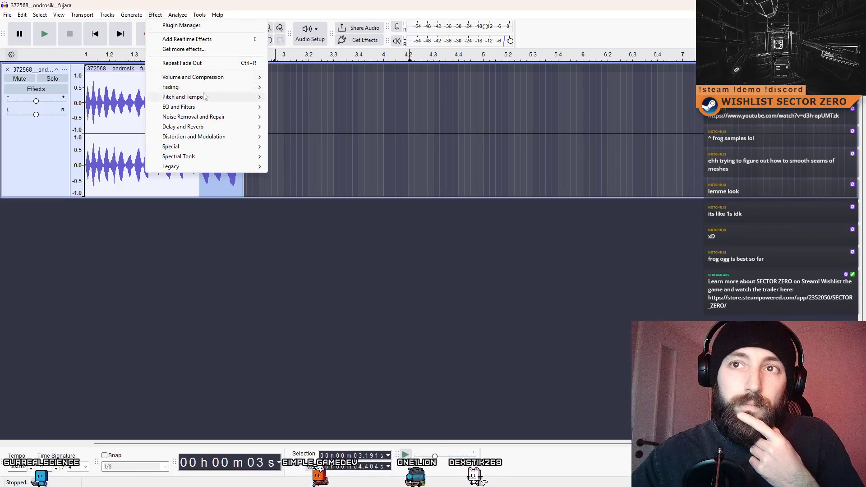
{"action": "mouse_move", "coordinate": [204, 88]}
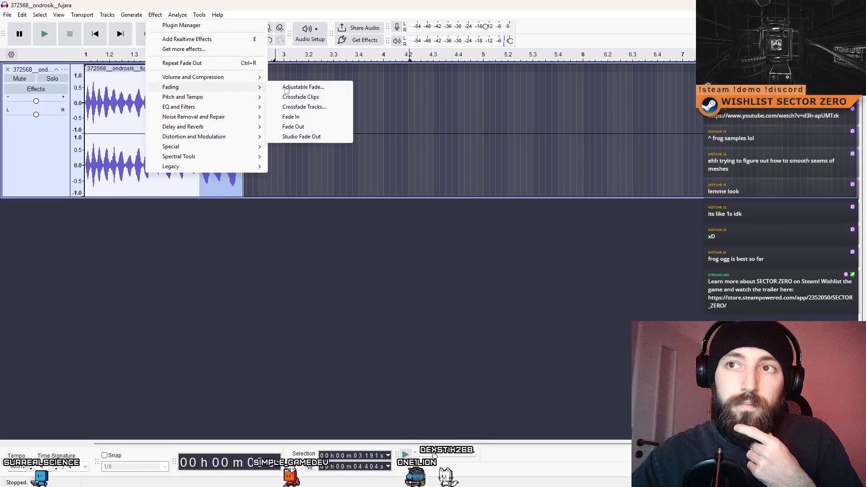
{"action": "left_click", "coordinate": [318, 127]}
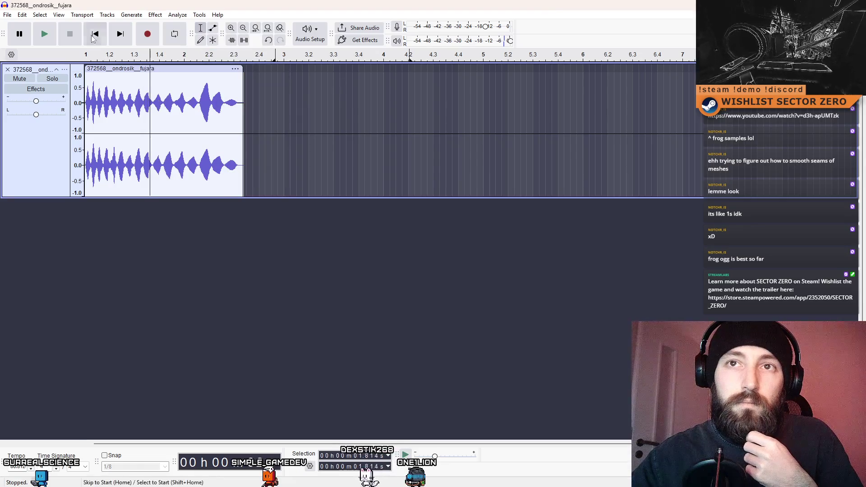
{"action": "left_click", "coordinate": [49, 34]}
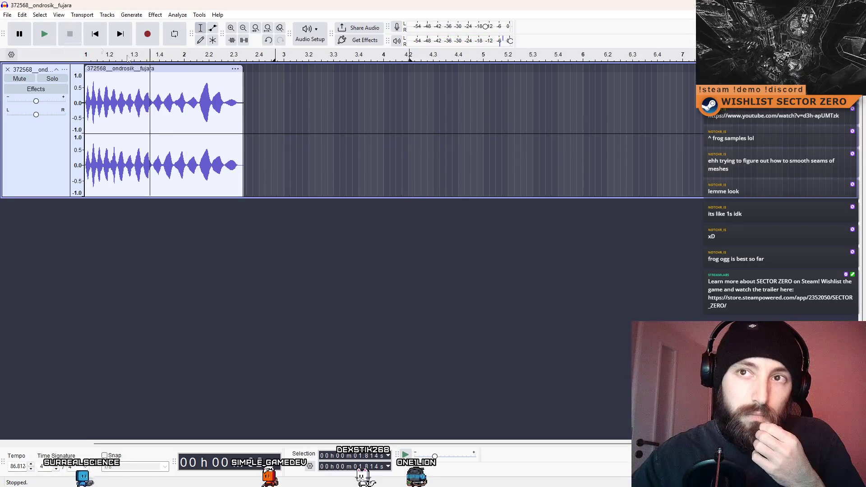
{"action": "key", "text": "ctrl+z"}
{"action": "key", "text": "ctrl+z"}
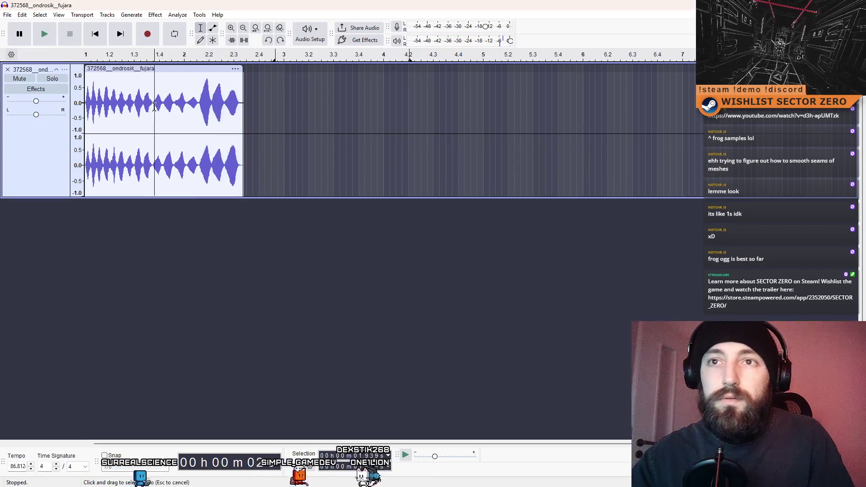
{"action": "left_click", "coordinate": [48, 34]}
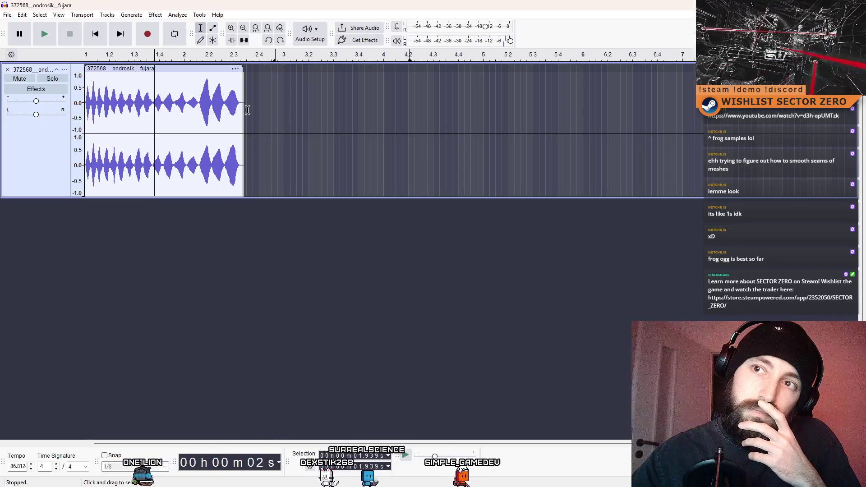
{"action": "left_click", "coordinate": [290, 112]}
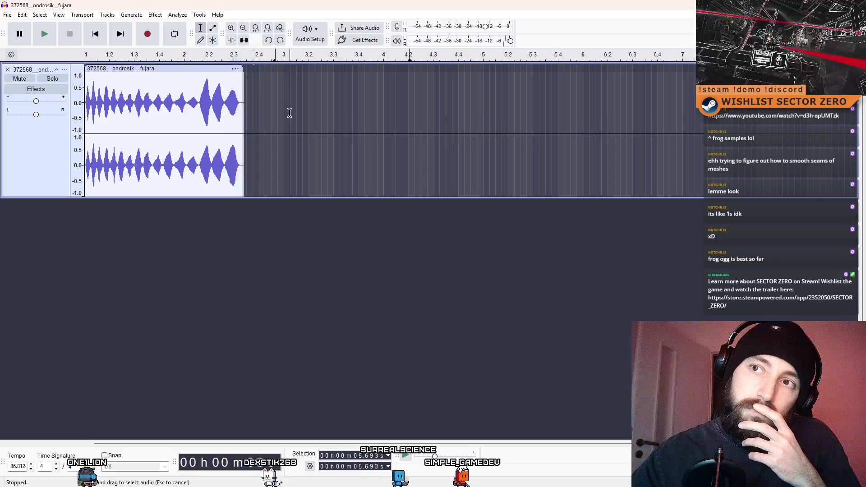
{"action": "left_click", "coordinate": [44, 35]}
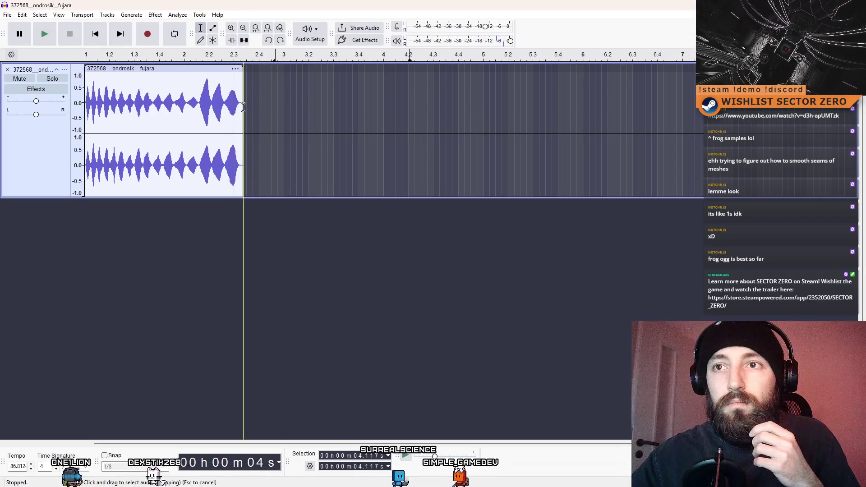
{"action": "left_click", "coordinate": [298, 107]}
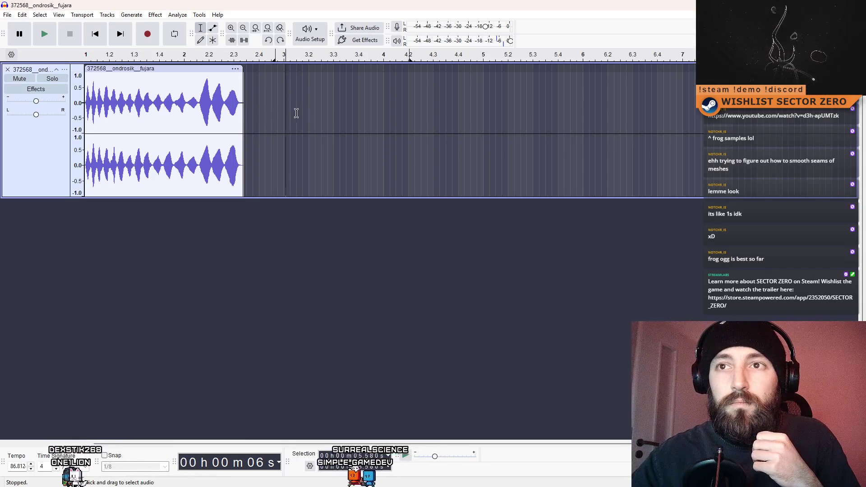
{"action": "left_click", "coordinate": [332, 113]}
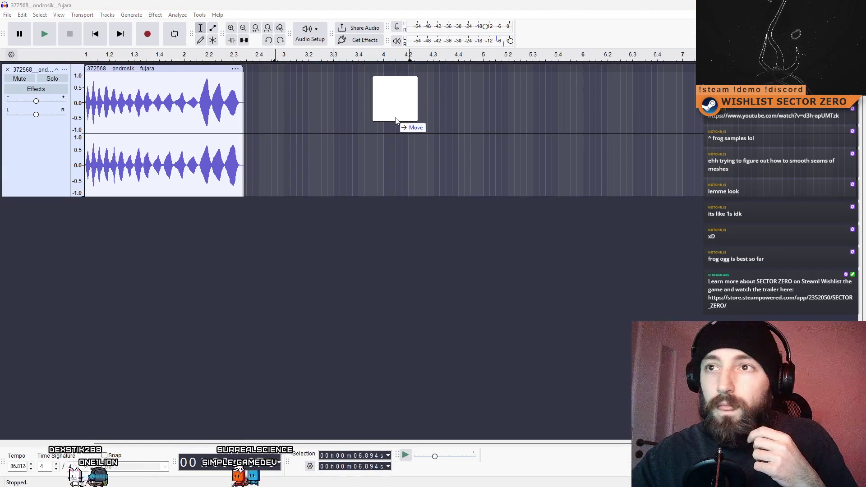
Import the fujara file as a second track and select a short quiet stretch.
{"action": "left_click_drag", "start_coordinate": [397, 120], "coordinate": [396, 120]}
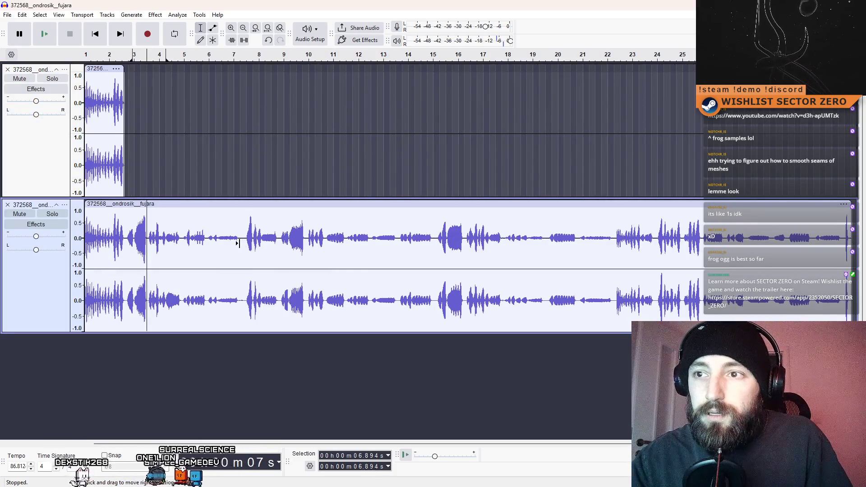
{"action": "scroll", "coordinate": [238, 241], "scroll_direction": "up", "scroll_amount": 5}
{"action": "left_click_drag", "start_coordinate": [278, 241], "coordinate": [222, 245]}
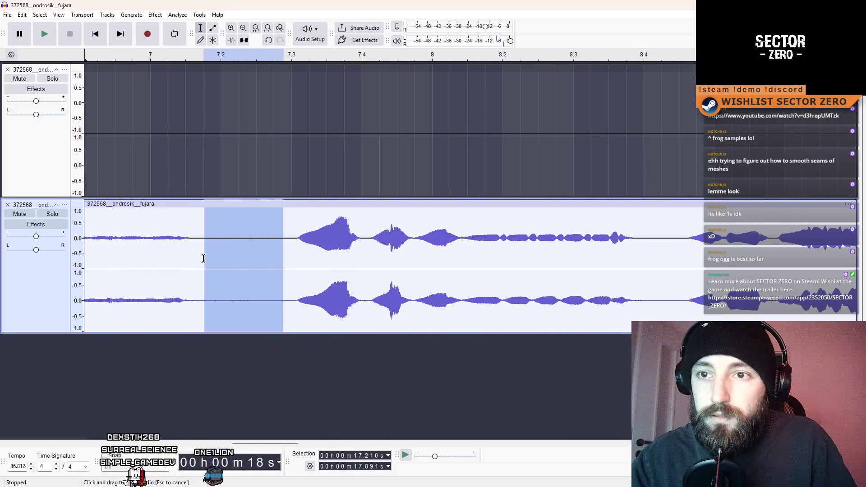
{"action": "scroll", "coordinate": [263, 251], "scroll_direction": "down", "scroll_amount": 2}
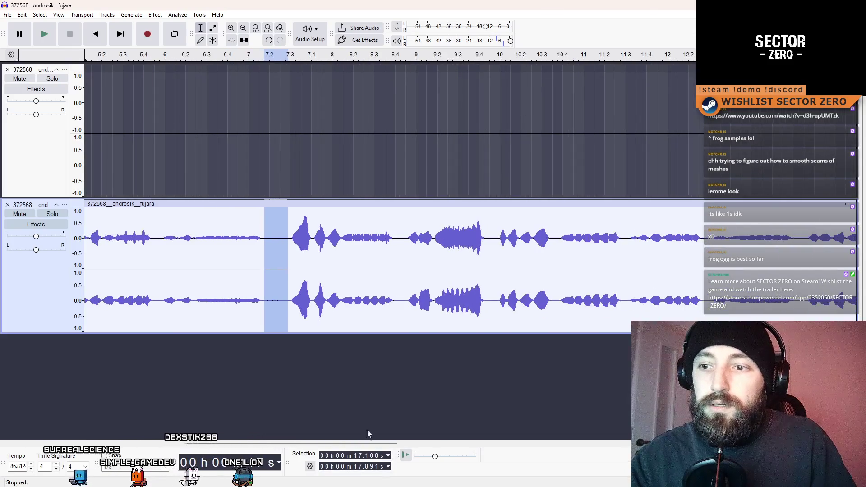
{"action": "scroll", "coordinate": [241, 286], "scroll_direction": "left", "scroll_amount": 5}
Paste the snippet against the first clip's end and delete the second track's clip.
{"action": "left_click", "coordinate": [319, 117]}
{"action": "key", "text": "ctrl+v"}
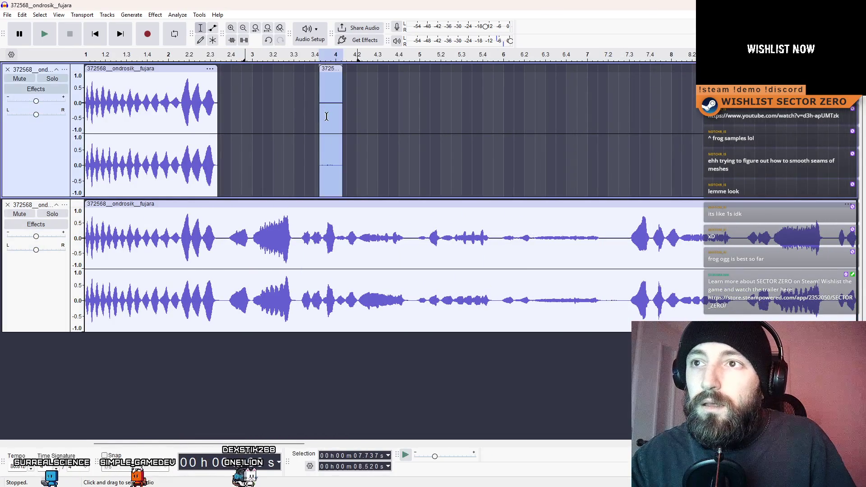
{"action": "left_click_drag", "start_coordinate": [334, 73], "coordinate": [232, 78]}
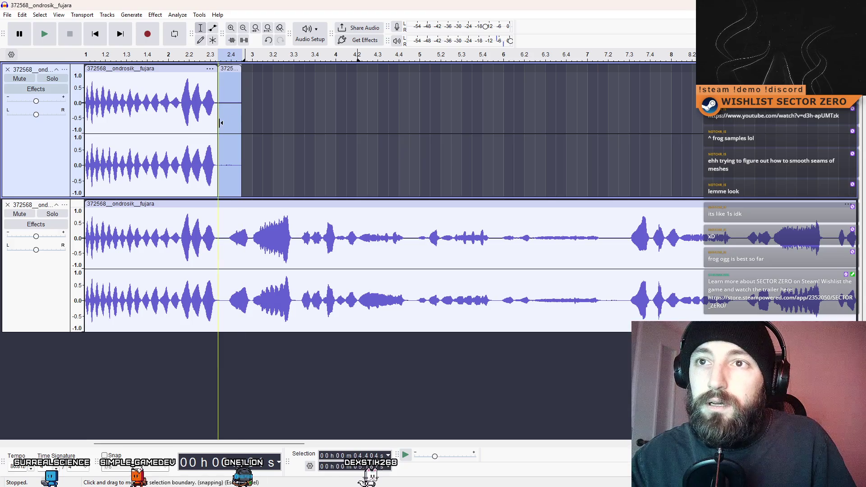
{"action": "left_click", "coordinate": [169, 204]}
{"action": "key", "text": "Delete"}
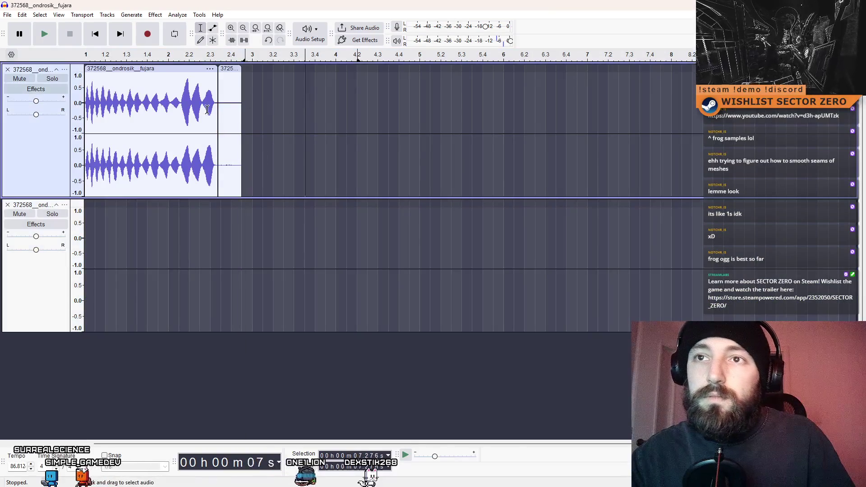
Examine the join between the two clips, remove the empty second track, and play back.
{"action": "scroll", "coordinate": [225, 108], "scroll_direction": "up", "scroll_amount": 4, "text": "ctrl"}
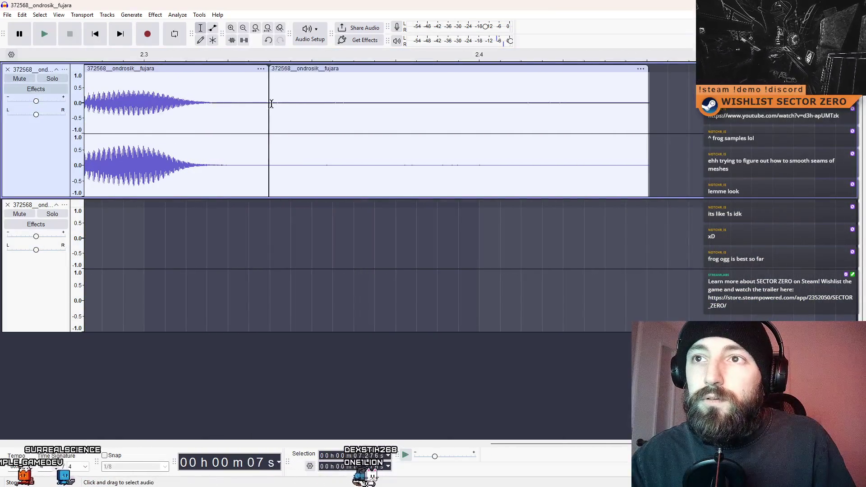
{"action": "left_click", "coordinate": [323, 89]}
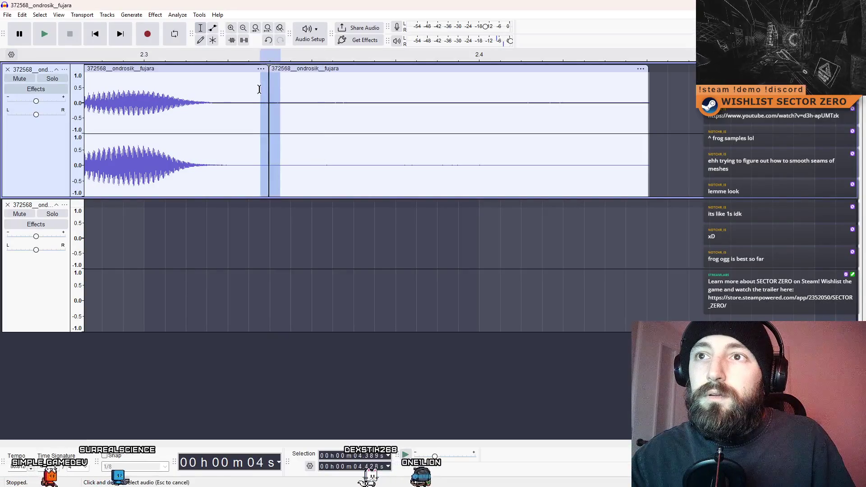
{"action": "left_click", "coordinate": [284, 70]}
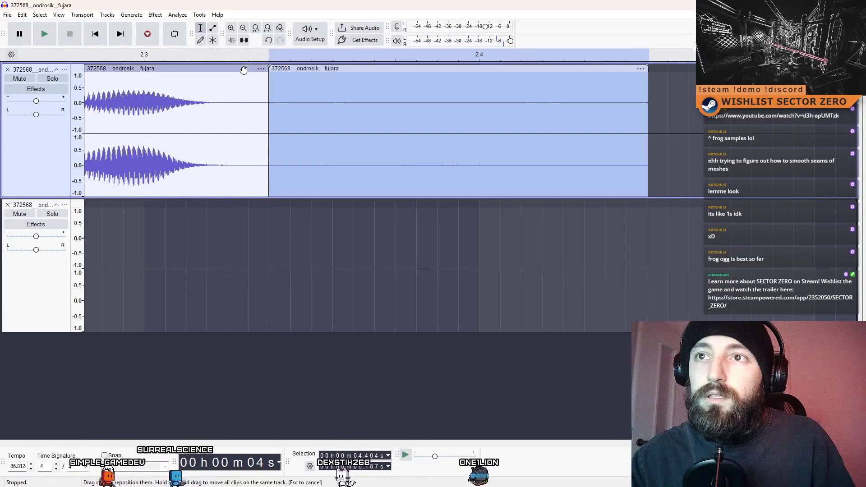
{"action": "left_click", "coordinate": [290, 90]}
{"action": "left_click", "coordinate": [237, 67]}
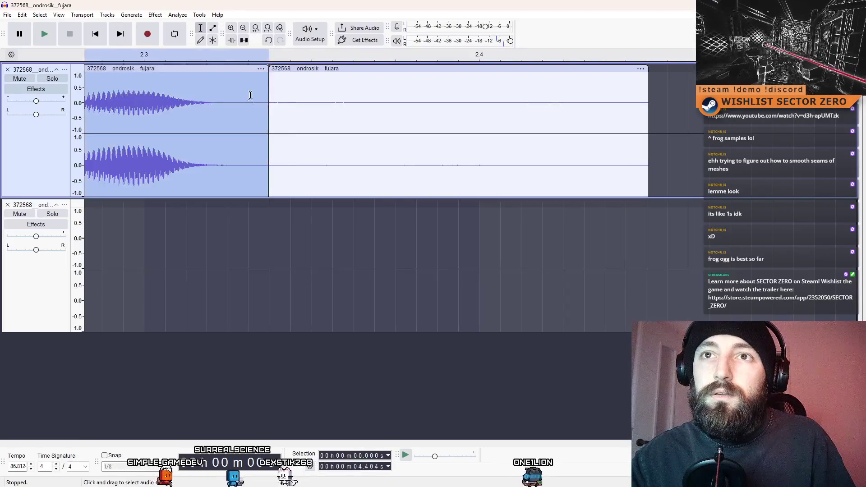
{"action": "left_click", "coordinate": [343, 103]}
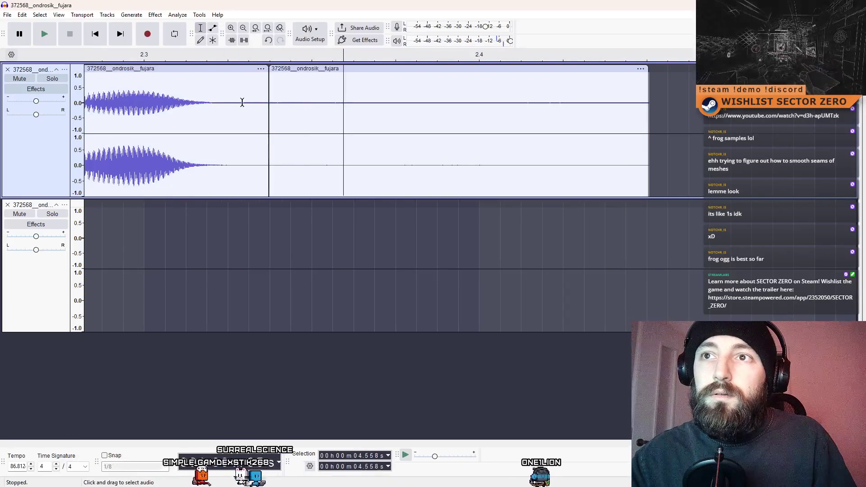
{"action": "right_click", "coordinate": [270, 102]}
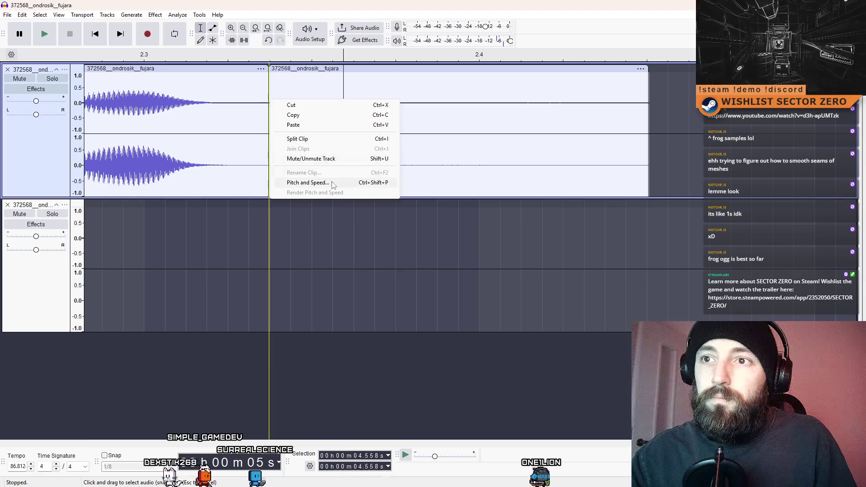
{"action": "left_click", "coordinate": [316, 139]}
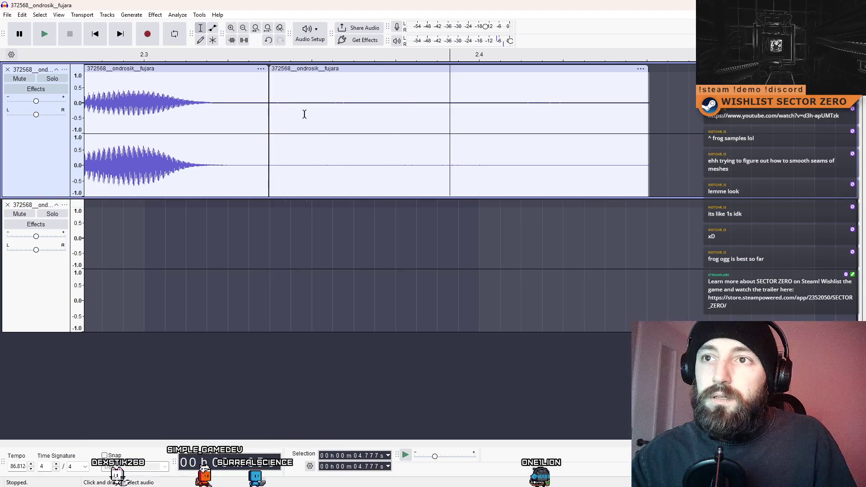
{"action": "double_click", "coordinate": [266, 111]}
{"action": "left_click", "coordinate": [299, 76]}
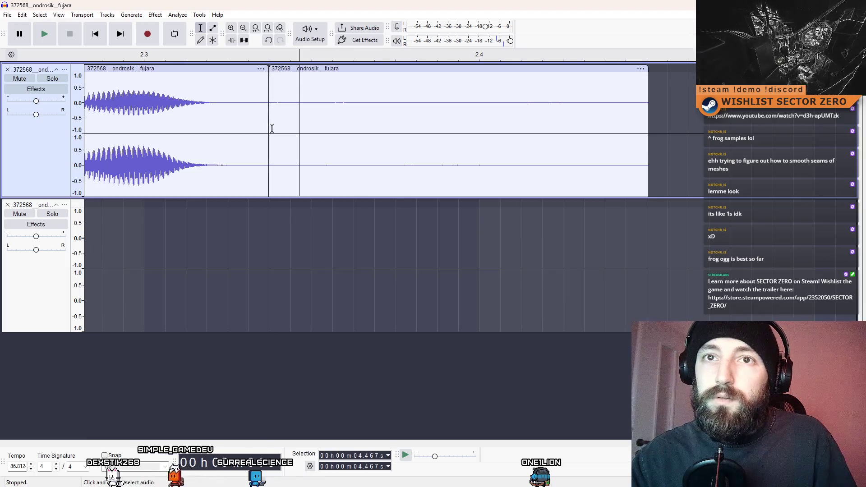
{"action": "left_click", "coordinate": [7, 205]}
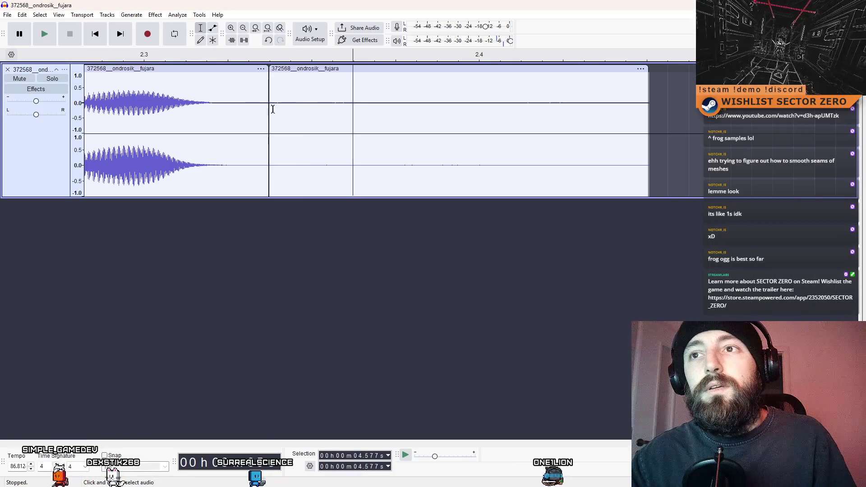
{"action": "left_click", "coordinate": [44, 34]}
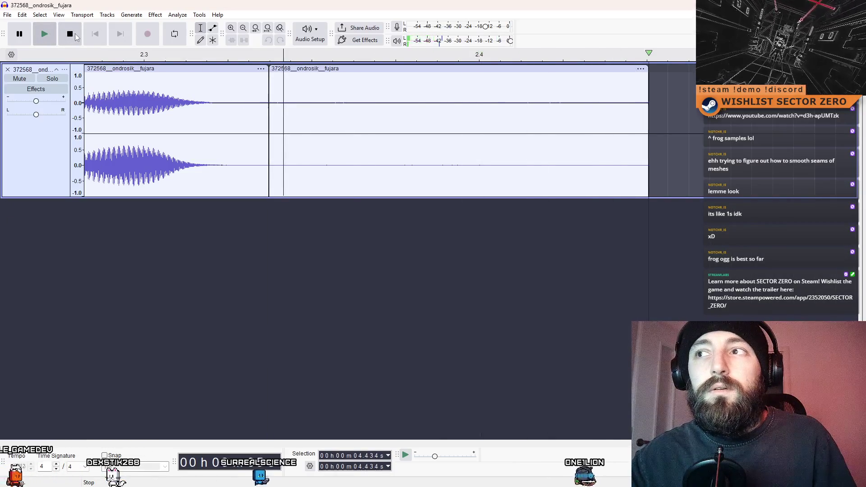
Select across both clips and use Join Clips to make them one, then zoom out.
{"action": "left_click_drag", "start_coordinate": [243, 118], "coordinate": [290, 116]}
{"action": "right_click", "coordinate": [270, 119]}
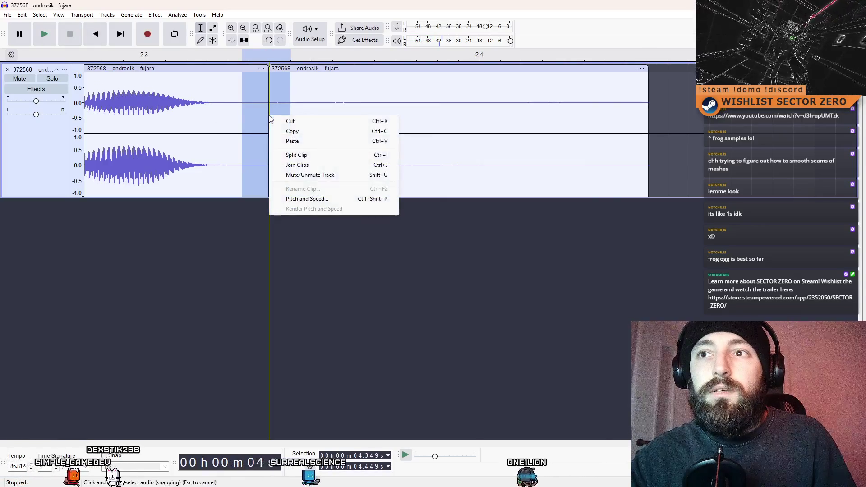
{"action": "left_click", "coordinate": [297, 164]}
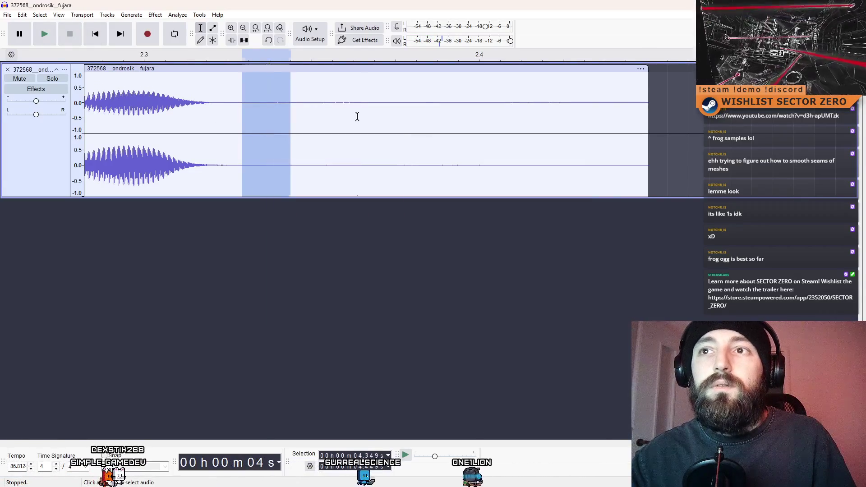
{"action": "left_click", "coordinate": [356, 116]}
{"action": "scroll", "coordinate": [265, 164], "scroll_direction": "down", "scroll_amount": 4}
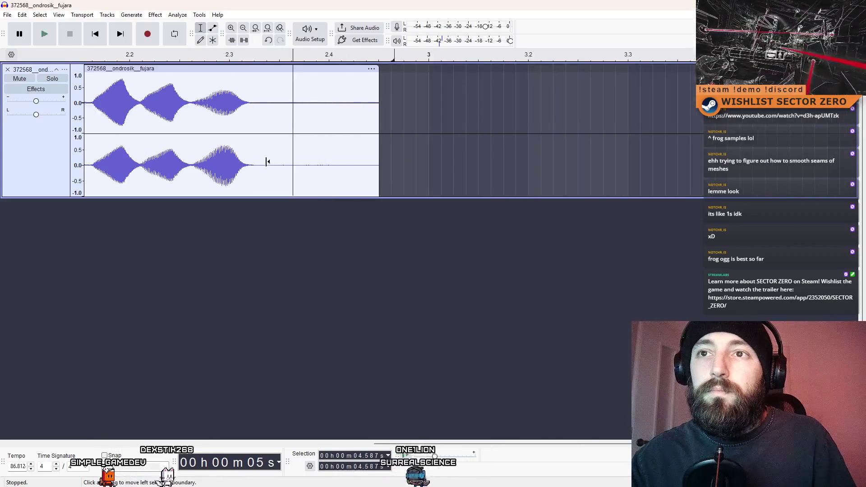
{"action": "scroll", "coordinate": [232, 128], "scroll_direction": "down", "scroll_amount": 2}
{"action": "left_click", "coordinate": [157, 103]}
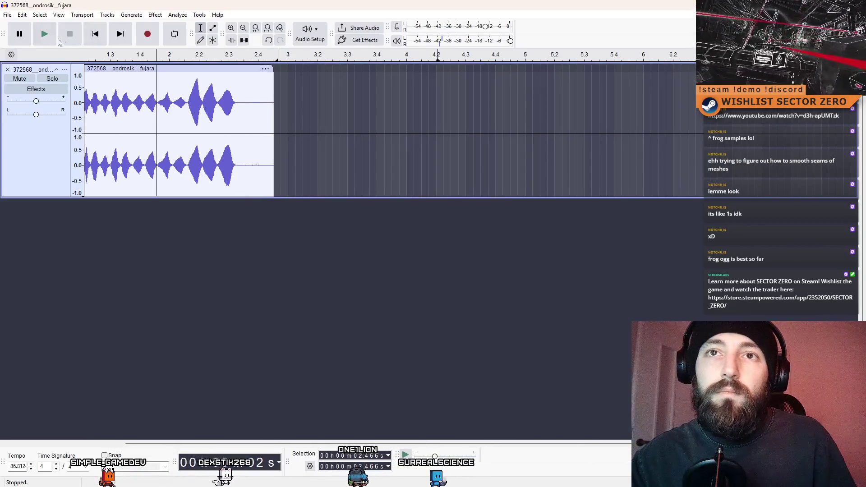
{"action": "left_click", "coordinate": [55, 39]}
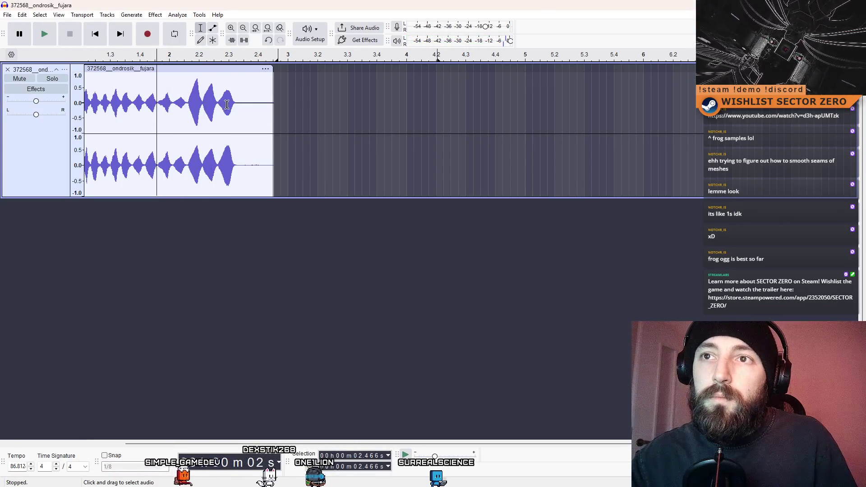
{"action": "mouse_move", "coordinate": [249, 105]}
{"action": "left_mouse_down"}
{"action": "mouse_move", "coordinate": [231, 106]}
{"action": "mouse_move", "coordinate": [246, 108]}
{"action": "left_mouse_up"}
{"action": "left_click", "coordinate": [245, 106]}
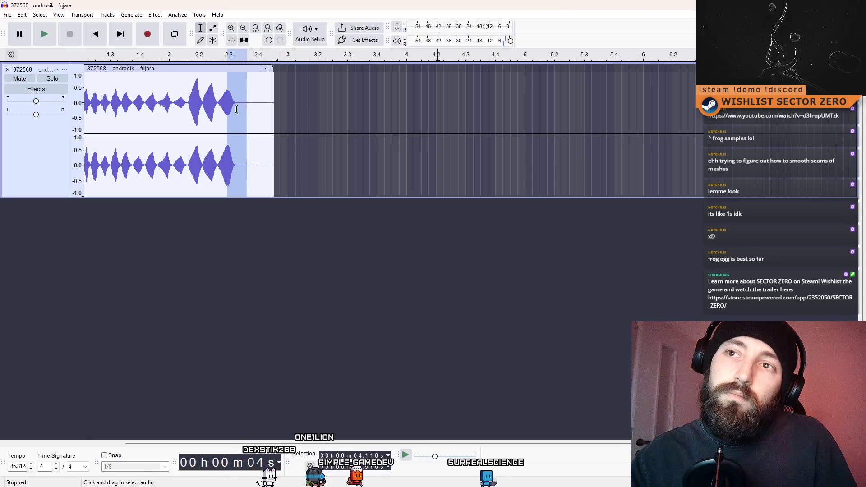
{"action": "left_click", "coordinate": [210, 101]}
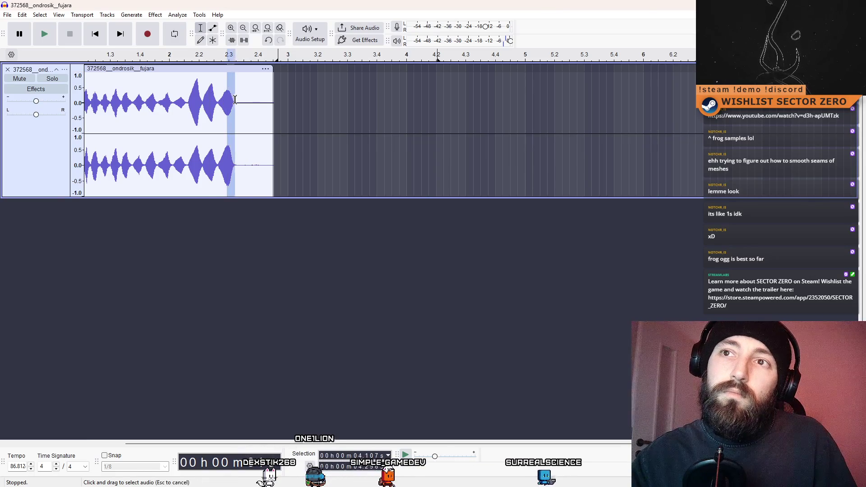
{"action": "left_click_drag", "start_coordinate": [234, 99], "coordinate": [241, 105]}
{"action": "left_click", "coordinate": [265, 101]}
{"action": "scroll", "coordinate": [236, 102], "scroll_direction": "up", "scroll_amount": 1, "text": "ctrl"}
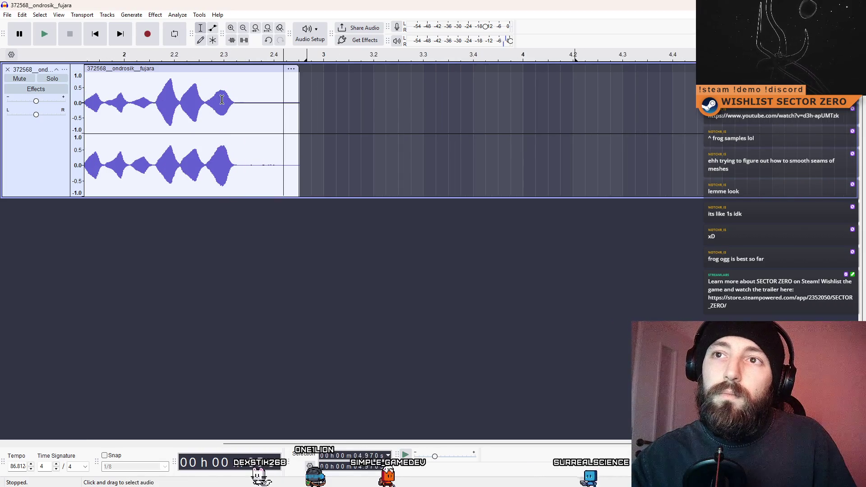
{"action": "left_click_drag", "start_coordinate": [221, 99], "coordinate": [235, 100]}
{"action": "left_click", "coordinate": [220, 214]}
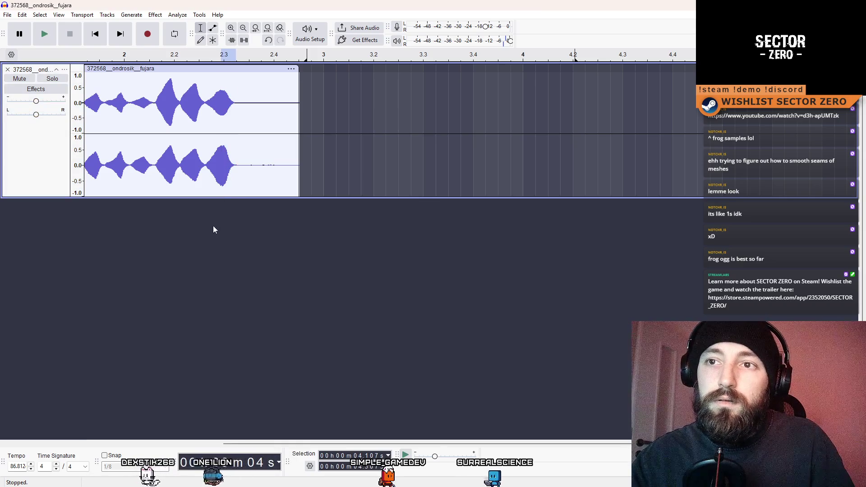
{"action": "key", "text": "ctrl+shift+n"}
Slide the snippet in track two under the final note near 2.3 s and audition it.
{"action": "left_click_drag", "start_coordinate": [183, 232], "coordinate": [268, 239]}
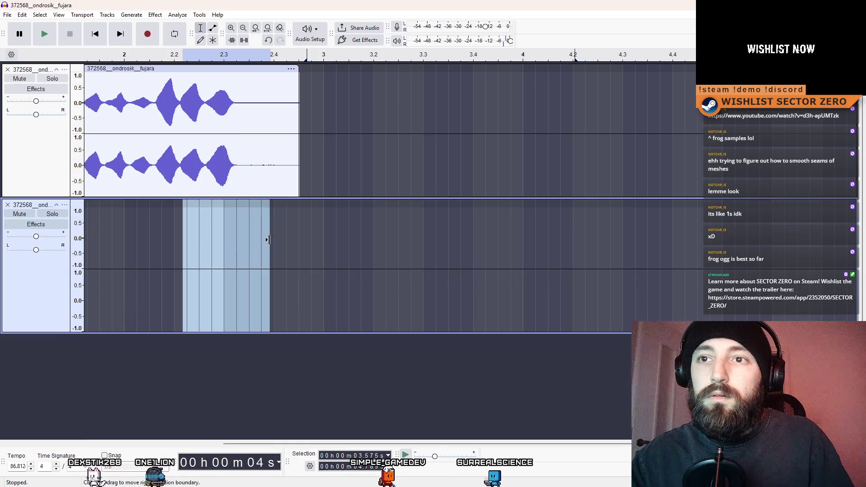
{"action": "scroll", "coordinate": [156, 263], "scroll_direction": "left", "scroll_amount": 3}
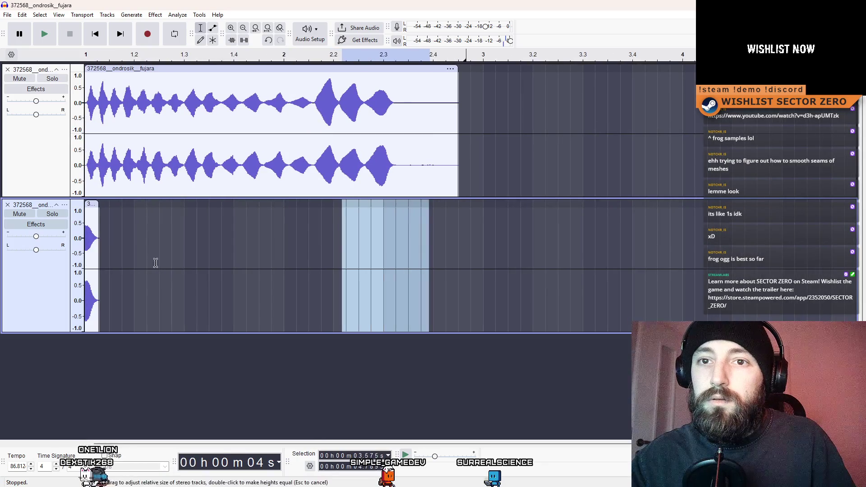
{"action": "left_click_drag", "start_coordinate": [93, 207], "coordinate": [392, 207]}
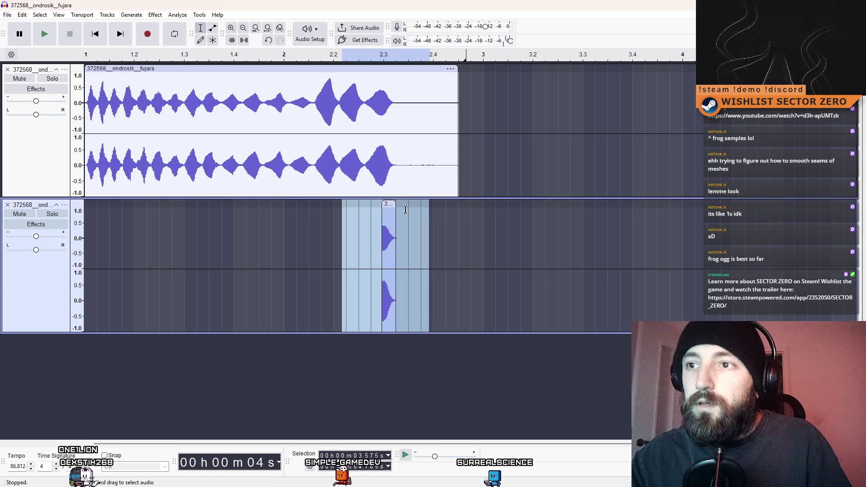
{"action": "left_click", "coordinate": [442, 363]}
{"action": "left_click_drag", "start_coordinate": [388, 205], "coordinate": [392, 205]}
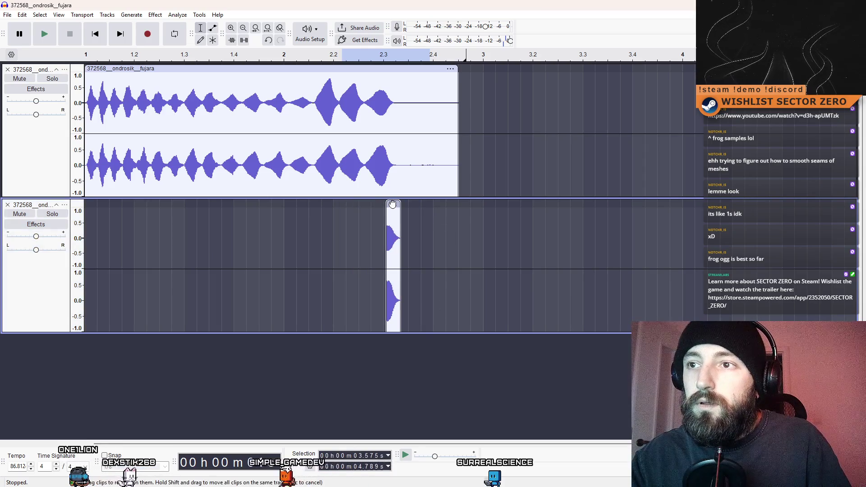
{"action": "left_click", "coordinate": [371, 135]}
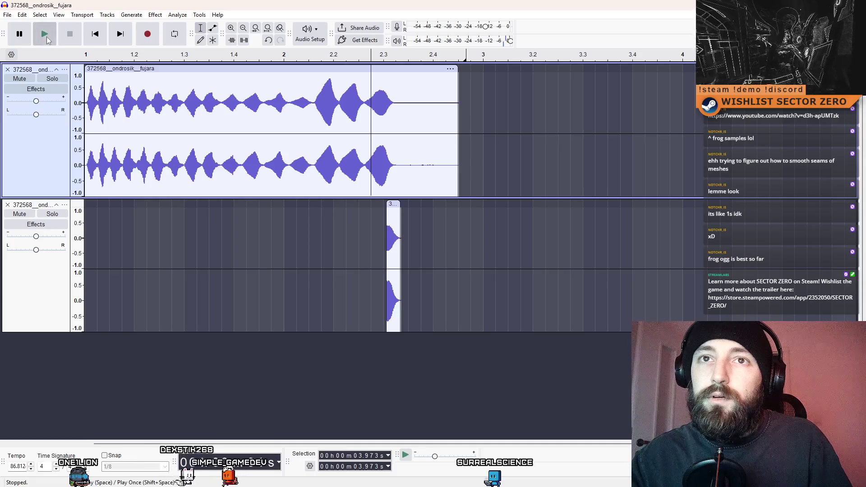
{"action": "left_click", "coordinate": [45, 35]}
{"action": "left_click", "coordinate": [312, 97]}
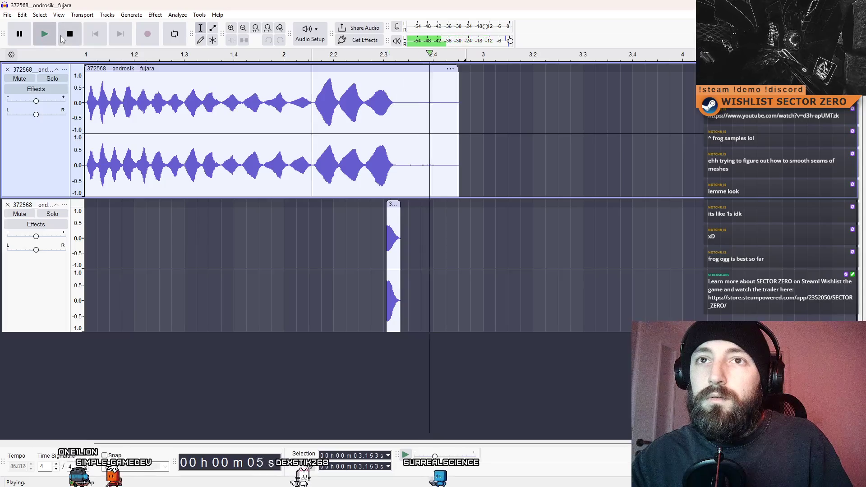
Duplicate the second track's snippet into a third track.
{"action": "left_click", "coordinate": [390, 204]}
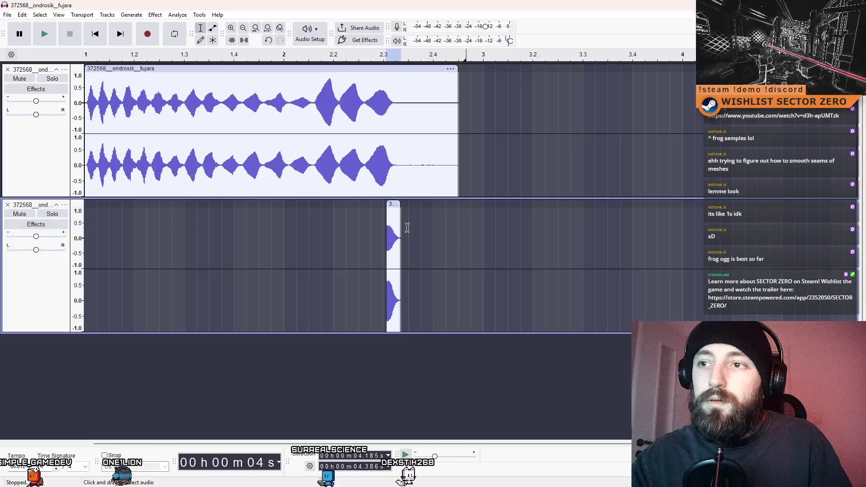
{"action": "left_click", "coordinate": [451, 312]}
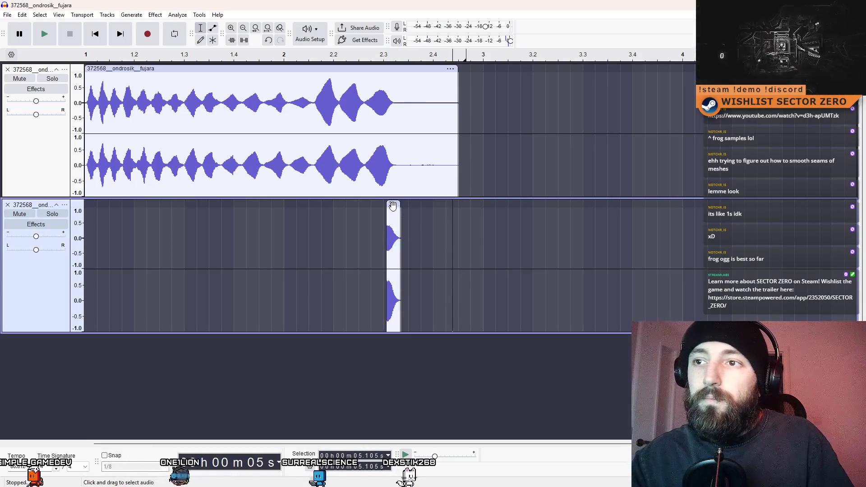
{"action": "left_click", "coordinate": [398, 400]}
{"action": "key", "text": "ctrl+v"}
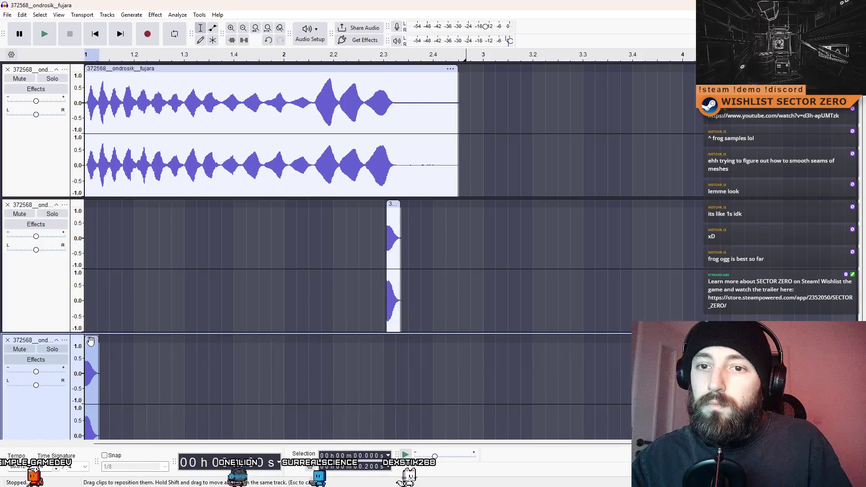
Align the duplicate under track two's snippet, play all three tracks, then remove the snippets.
{"action": "left_click_drag", "start_coordinate": [90, 342], "coordinate": [398, 341]}
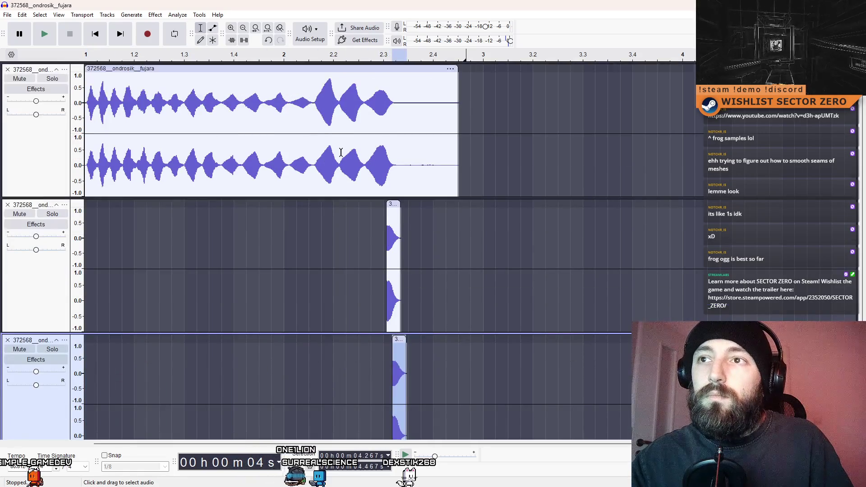
{"action": "left_click", "coordinate": [334, 153]}
{"action": "left_click", "coordinate": [44, 34]}
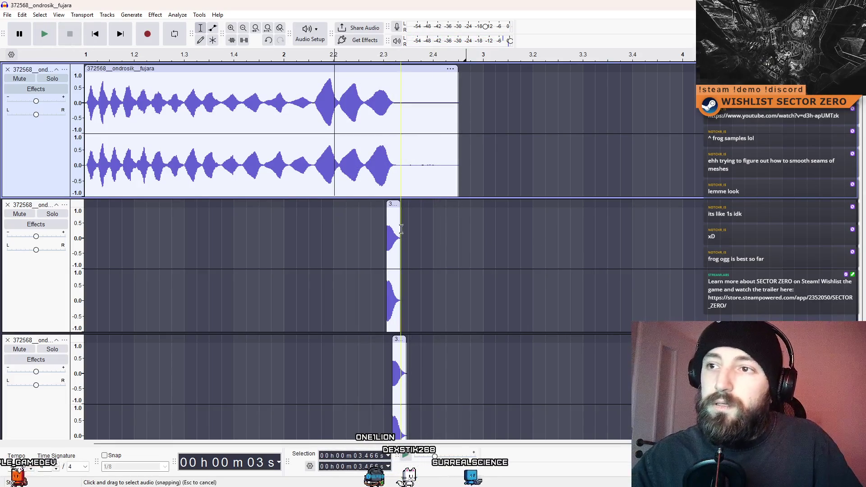
{"action": "left_click_drag", "start_coordinate": [400, 230], "coordinate": [387, 229]}
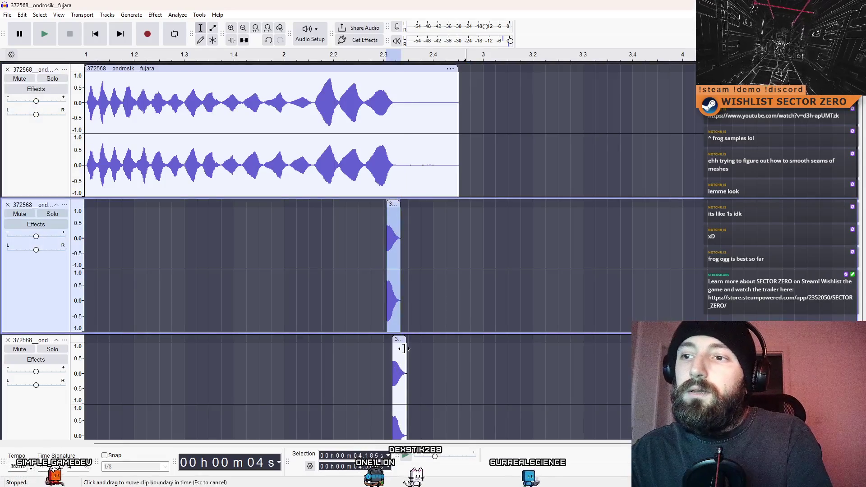
{"action": "key", "text": "ctrl+z"}
{"action": "key", "text": "ctrl+z"}
Copy the melody's final note into tracks two and three, aligned under the original ending.
{"action": "left_click_drag", "start_coordinate": [483, 112], "coordinate": [379, 128]}
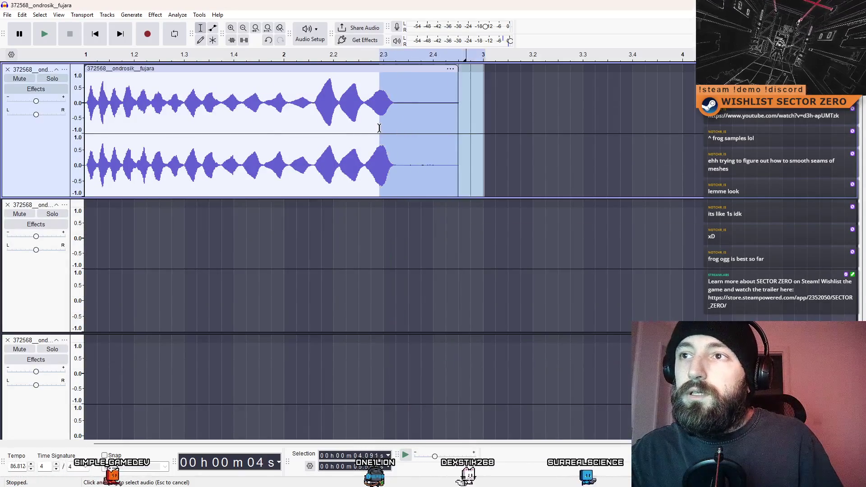
{"action": "key", "text": "ctrl+c"}
{"action": "left_click", "coordinate": [395, 234]}
{"action": "key", "text": "ctrl+v"}
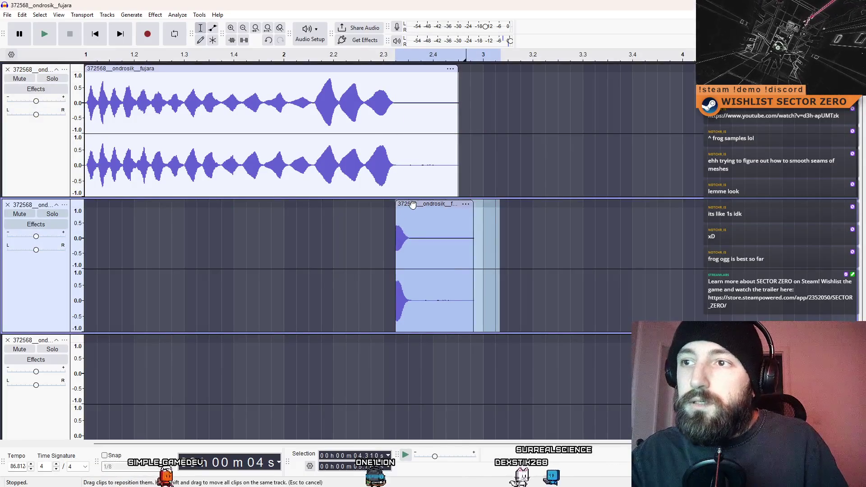
{"action": "left_click_drag", "start_coordinate": [413, 205], "coordinate": [401, 206]}
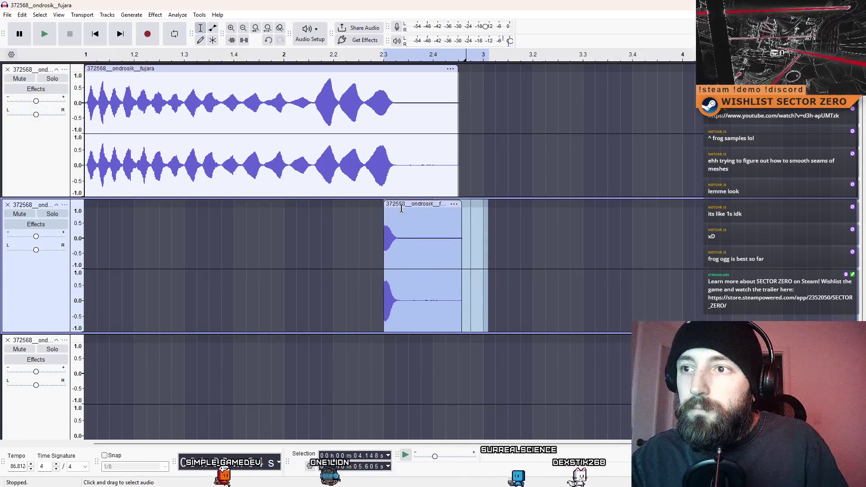
{"action": "left_click", "coordinate": [446, 378]}
{"action": "key", "text": "ctrl+v"}
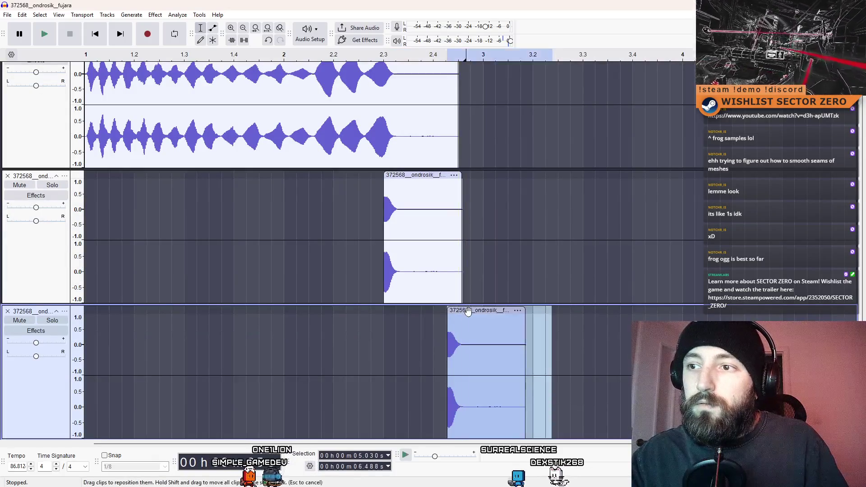
{"action": "left_click_drag", "start_coordinate": [468, 311], "coordinate": [408, 311]}
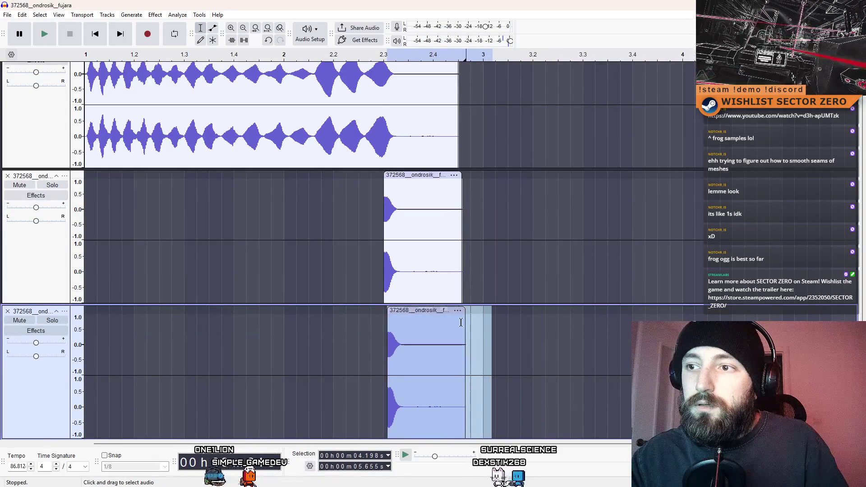
Paste and then delete an extra copy of the note in track three.
{"action": "scroll", "coordinate": [460, 322], "scroll_direction": "down", "scroll_amount": 1}
{"action": "left_click", "coordinate": [566, 346]}
{"action": "key", "text": "ctrl+v"}
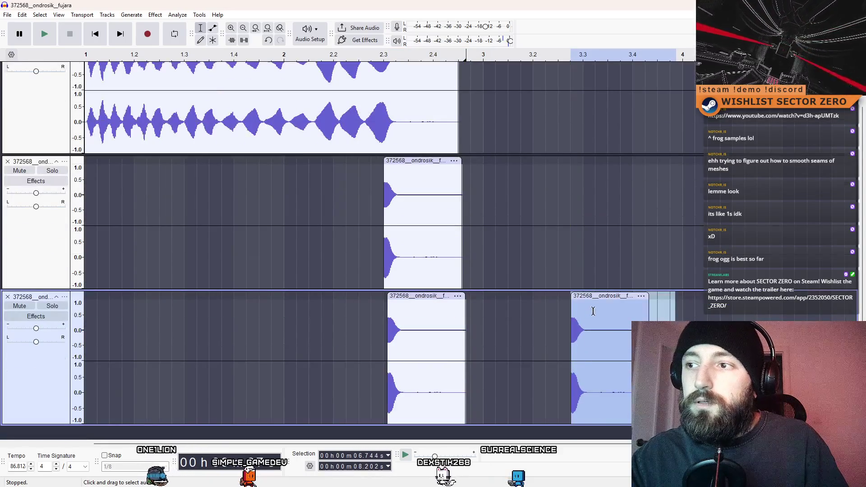
{"action": "mouse_move", "coordinate": [592, 311]}
{"action": "left_mouse_down"}
{"action": "mouse_move", "coordinate": [490, 311]}
{"action": "mouse_move", "coordinate": [528, 310]}
{"action": "mouse_move", "coordinate": [525, 337]}
{"action": "left_mouse_up"}
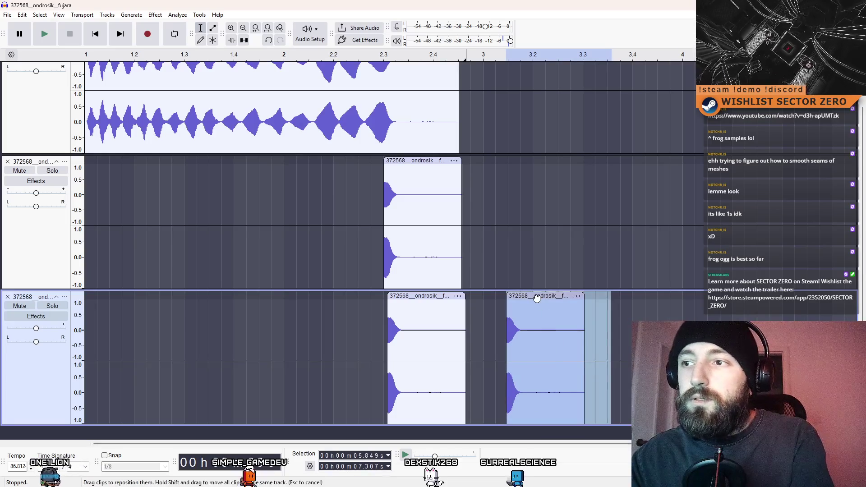
{"action": "key", "text": "Delete"}
{"action": "scroll", "coordinate": [373, 106], "scroll_direction": "up", "scroll_amount": 3}
{"action": "left_click", "coordinate": [345, 99]}
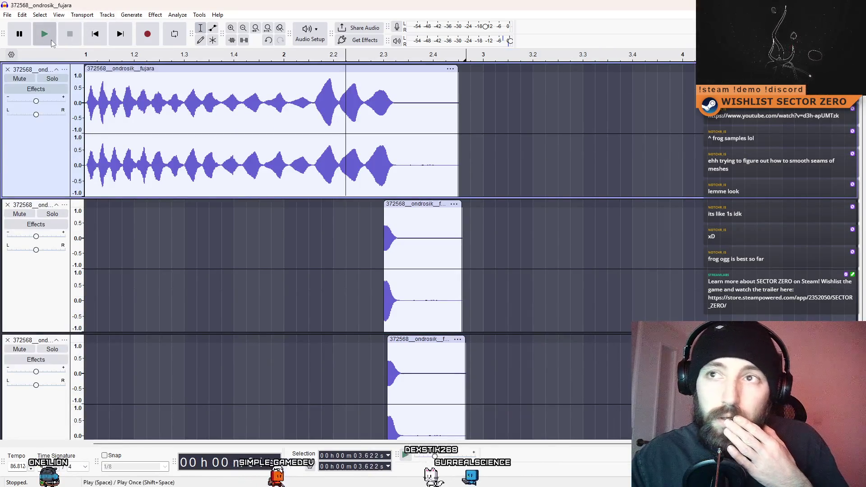
Play all three tracks, then delete the leftover clips from tracks two and three.
{"action": "left_click", "coordinate": [50, 40]}
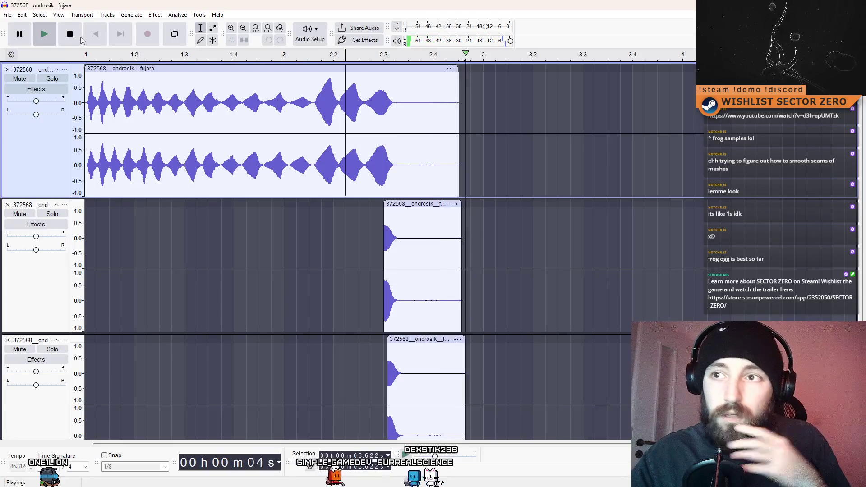
{"action": "left_click", "coordinate": [419, 204]}
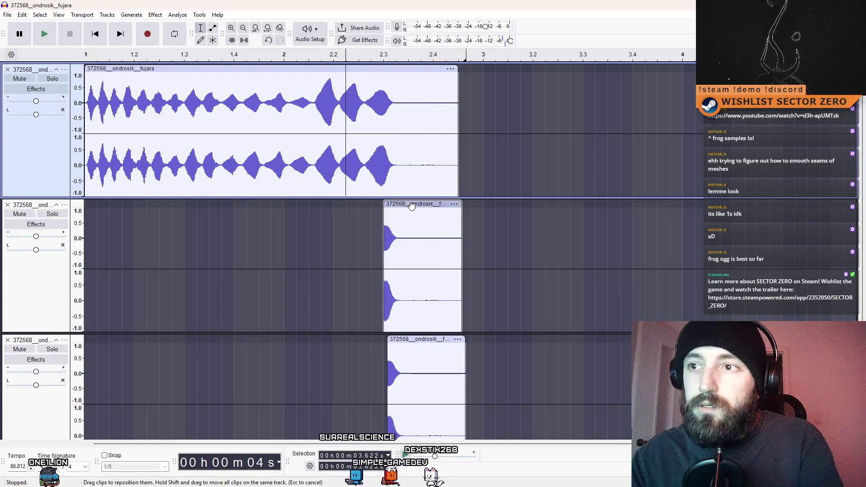
{"action": "key", "text": "Delete"}
{"action": "left_click", "coordinate": [419, 339]}
{"action": "key", "text": "Delete"}
{"action": "scroll", "coordinate": [383, 135], "scroll_direction": "down", "scroll_amount": 2}
Audition the fujara clip alone and select a short stretch near 2.3 s.
{"action": "left_click", "coordinate": [382, 135]}
{"action": "scroll", "coordinate": [382, 135], "scroll_direction": "up", "scroll_amount": 2}
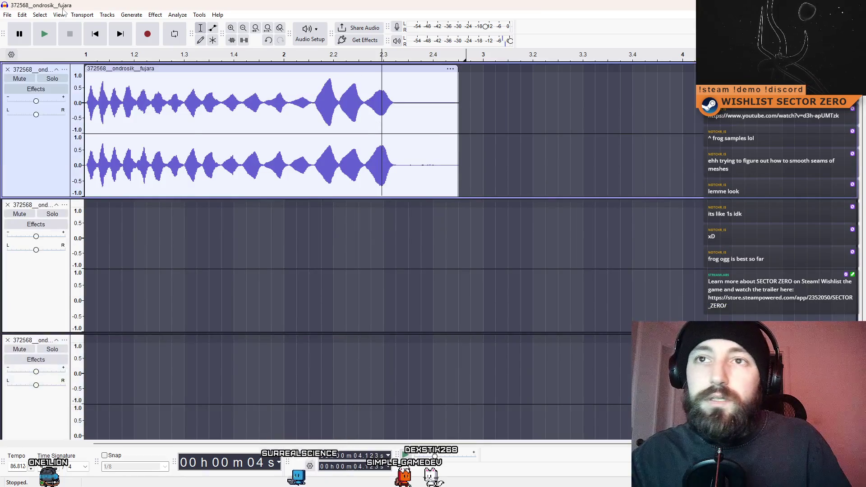
{"action": "left_click", "coordinate": [45, 40]}
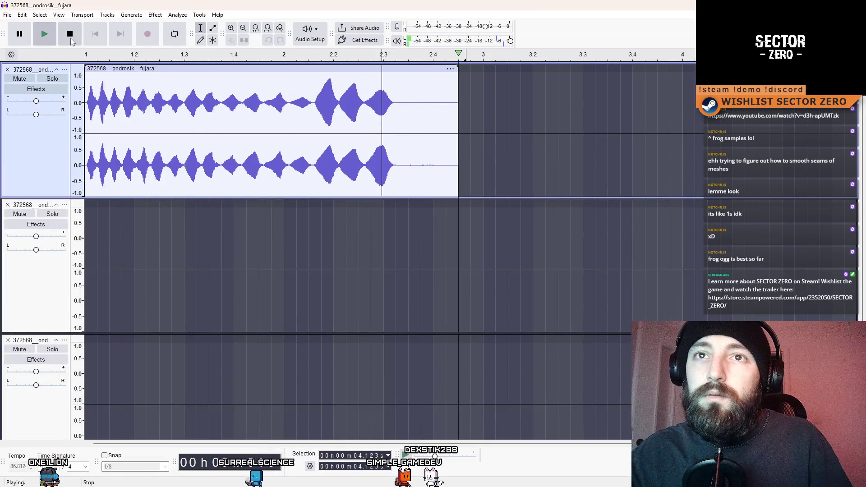
{"action": "key", "text": "space"}
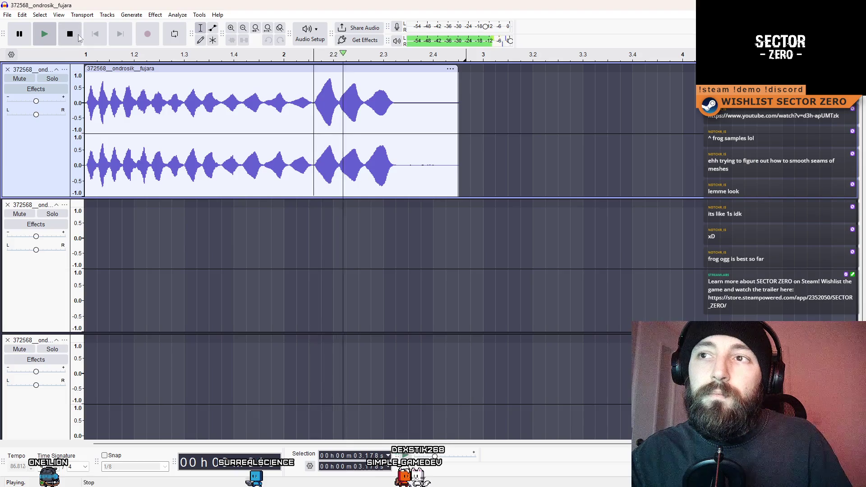
{"action": "left_click", "coordinate": [77, 35]}
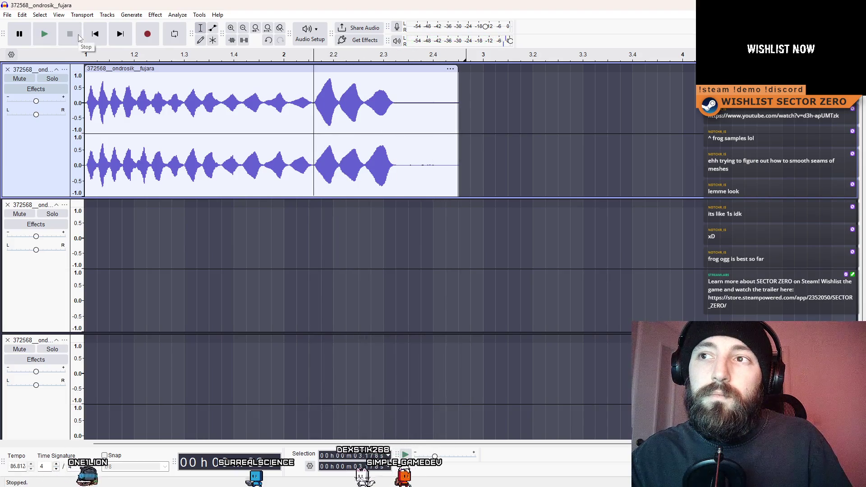
{"action": "scroll", "coordinate": [390, 132], "scroll_direction": "down", "scroll_amount": 2}
{"action": "scroll", "coordinate": [390, 132], "scroll_direction": "up", "scroll_amount": 2}
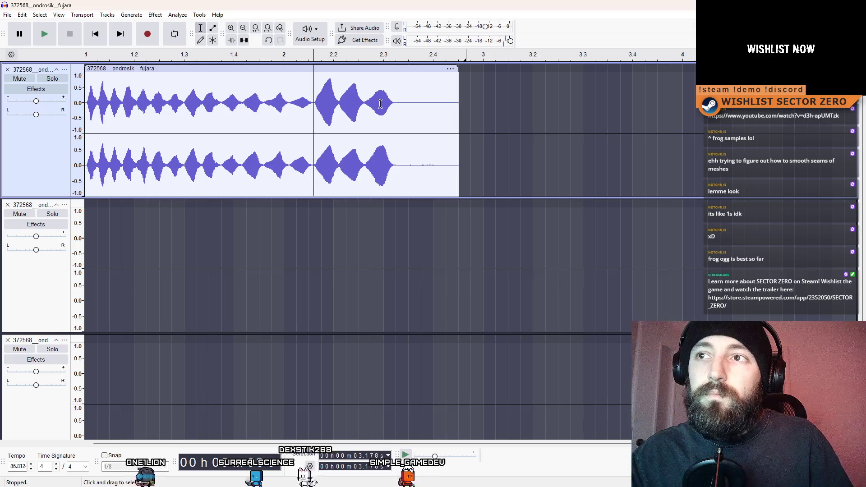
{"action": "left_click_drag", "start_coordinate": [380, 104], "coordinate": [397, 104]}
{"action": "left_click", "coordinate": [155, 14]}
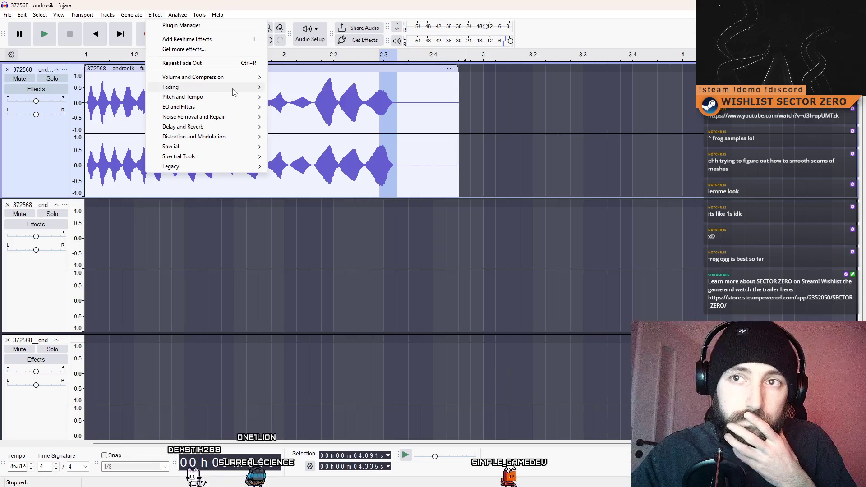
Select the clip tail from about 2.3 s to the end and open Pitch and Tempo > Sliding Stretch.
{"action": "mouse_move", "coordinate": [234, 93]}
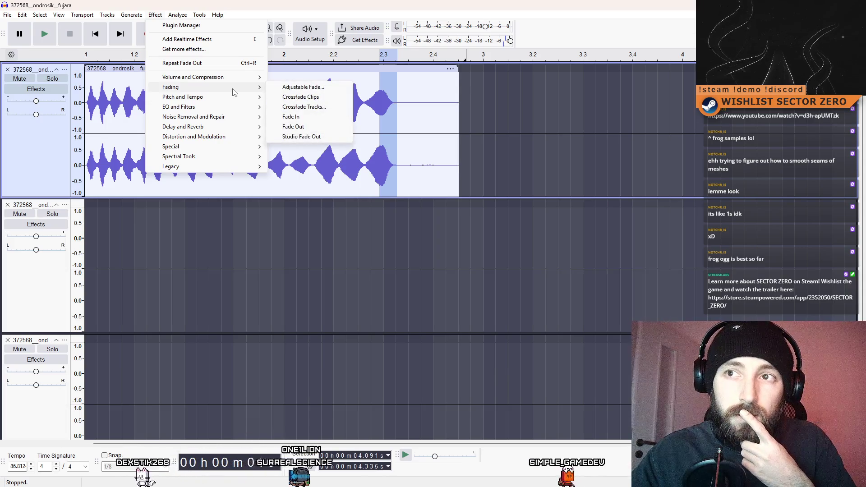
{"action": "left_click", "coordinate": [492, 94]}
{"action": "left_click_drag", "start_coordinate": [380, 101], "coordinate": [457, 115]}
{"action": "left_click", "coordinate": [202, 17]}
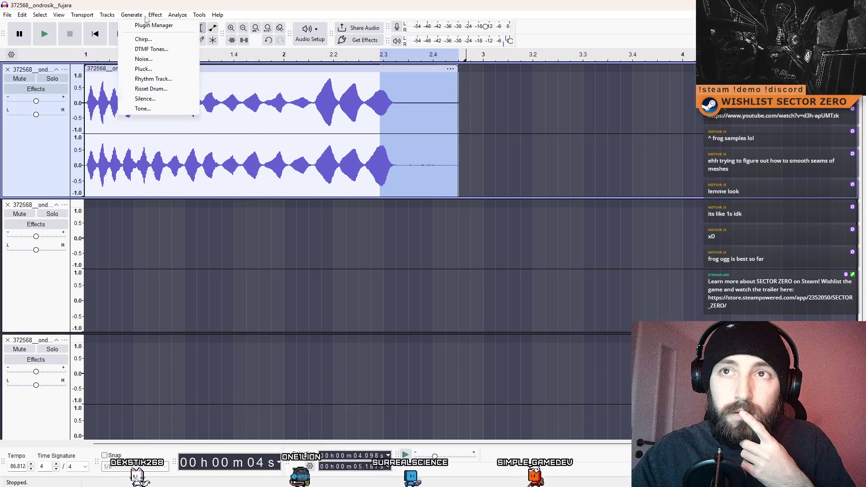
{"action": "mouse_move", "coordinate": [227, 82]}
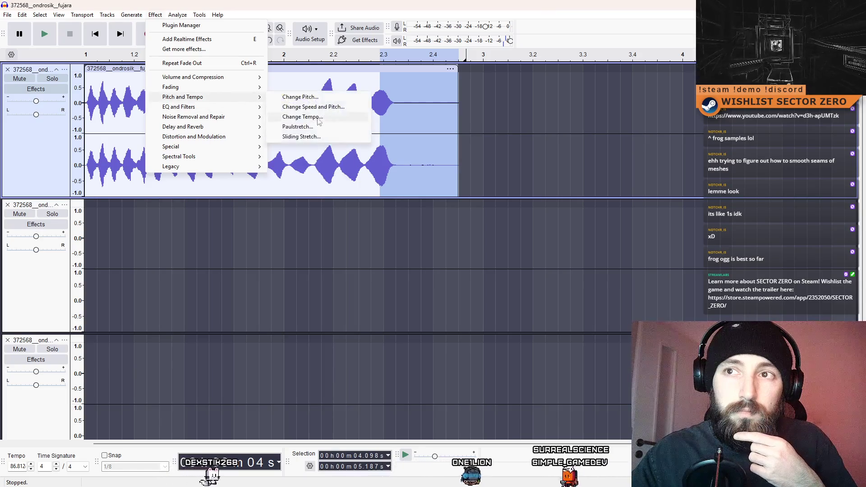
{"action": "left_click", "coordinate": [344, 137]}
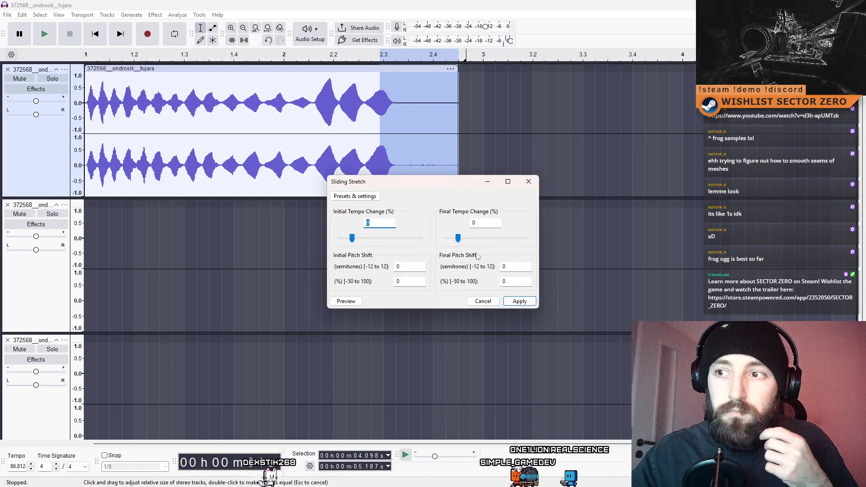
Preview a −54% to −30% sliding tempo stretch, cancel it, then select to about 5.8 s.
{"action": "left_click", "coordinate": [346, 301]}
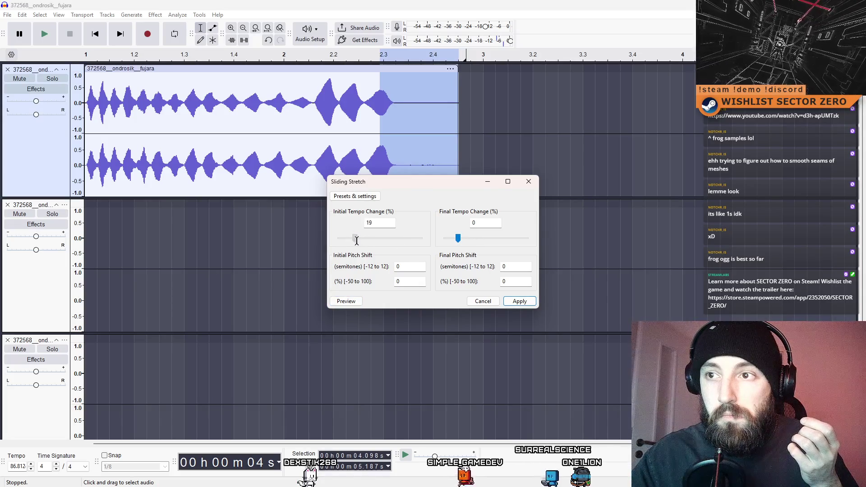
{"action": "left_click", "coordinate": [355, 302]}
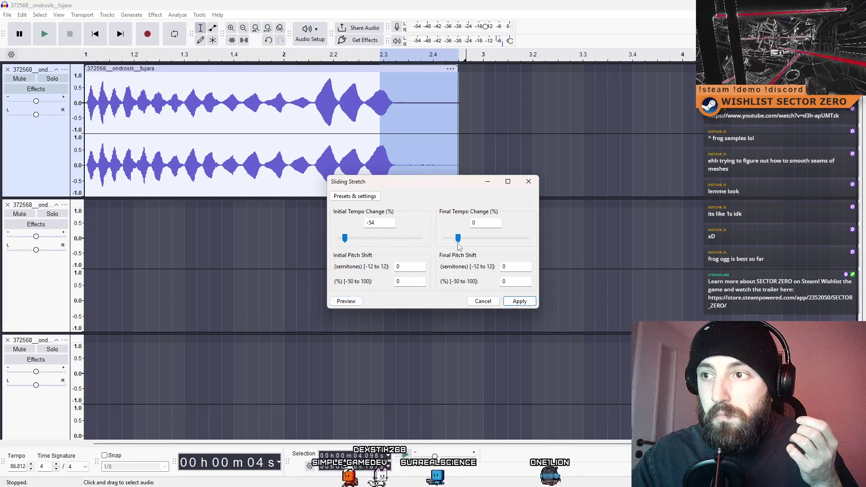
{"action": "left_click", "coordinate": [360, 302]}
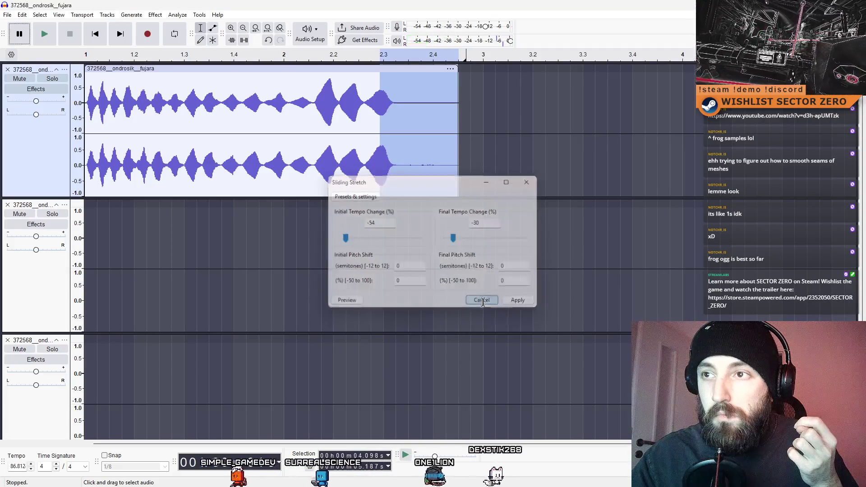
{"action": "left_click", "coordinate": [482, 301]}
{"action": "left_click", "coordinate": [523, 144]}
{"action": "mouse_move", "coordinate": [415, 119]}
{"action": "left_mouse_down"}
{"action": "mouse_move", "coordinate": [468, 107]}
{"action": "mouse_move", "coordinate": [504, 112]}
{"action": "left_mouse_up"}
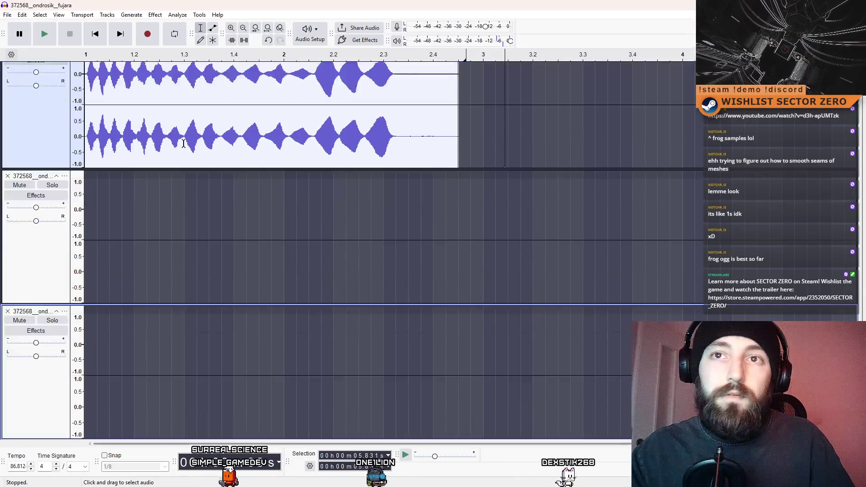
Select the fujara clip from its start to about 2.3 seconds.
{"action": "left_click", "coordinate": [42, 76]}
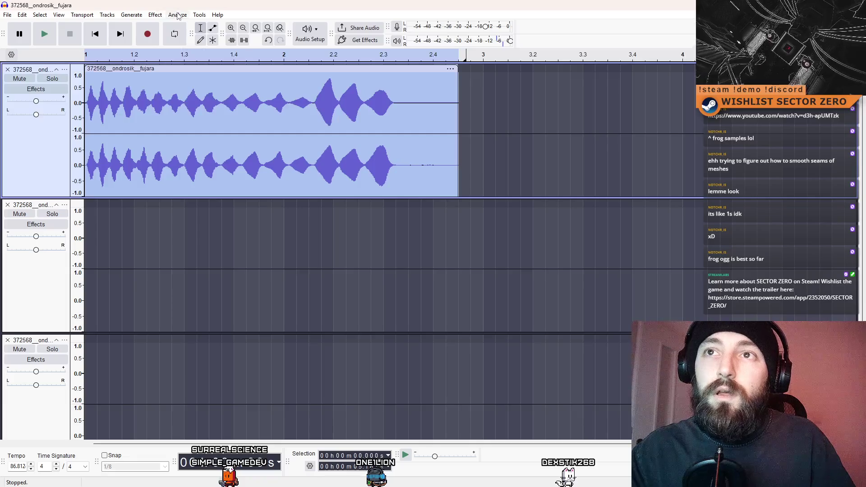
{"action": "left_click", "coordinate": [178, 16]}
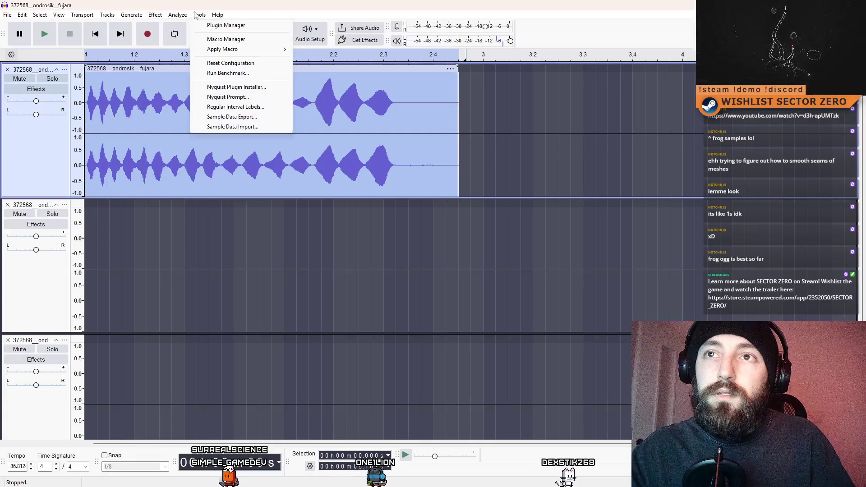
{"action": "left_click", "coordinate": [432, 82]}
{"action": "left_click_drag", "start_coordinate": [471, 117], "coordinate": [84, 118]}
{"action": "left_click", "coordinate": [178, 15]}
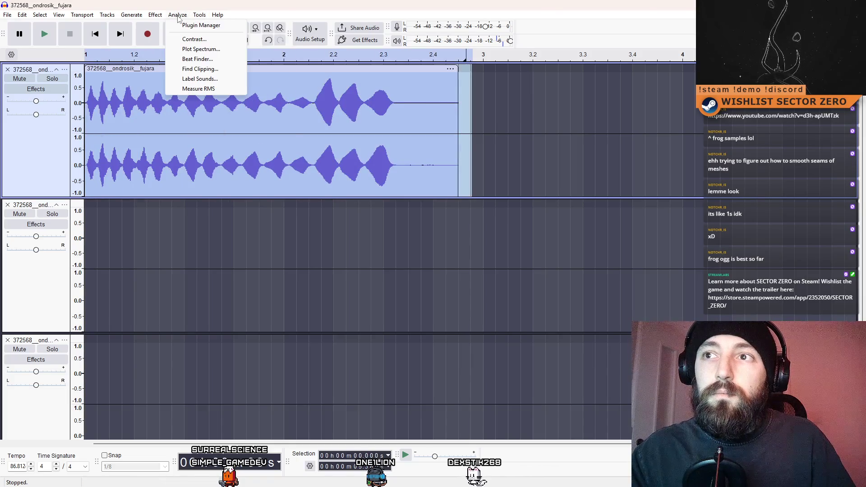
{"action": "left_click", "coordinate": [398, 101]}
{"action": "left_click_drag", "start_coordinate": [397, 103], "coordinate": [86, 106]}
{"action": "left_click", "coordinate": [155, 15]}
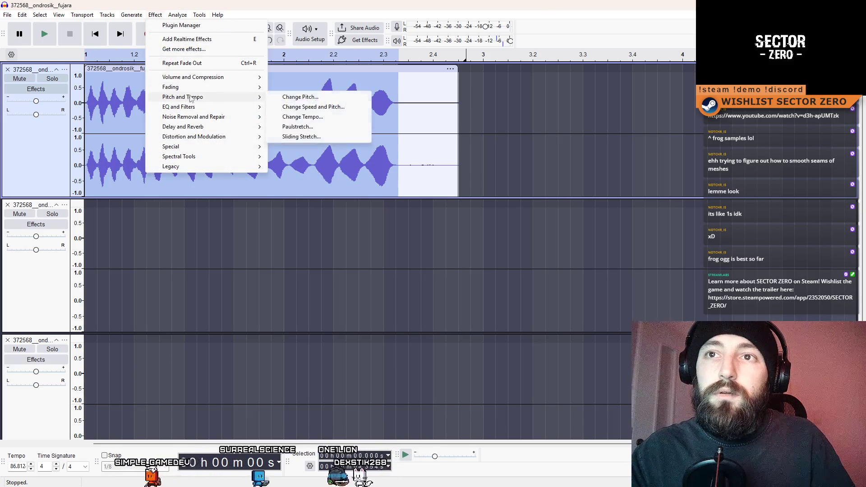
Apply Amplify to the selection so its peaks reach full level, then deselect.
{"action": "mouse_move", "coordinate": [198, 19]}
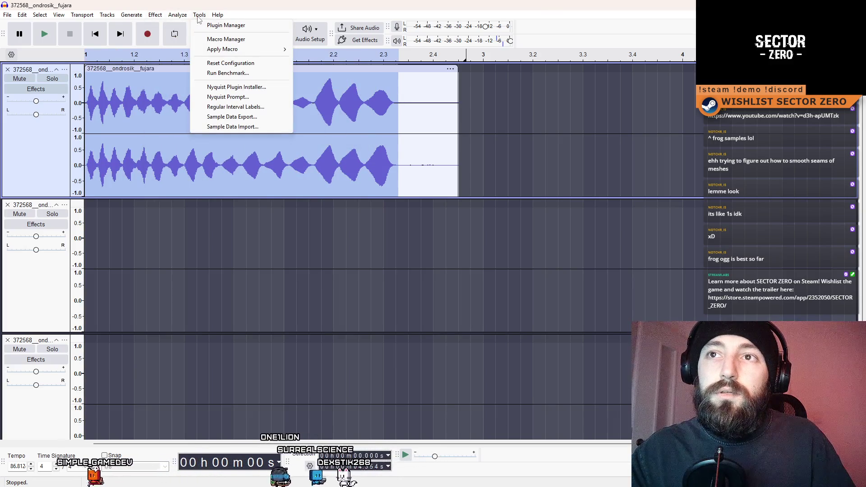
{"action": "mouse_move", "coordinate": [155, 15]}
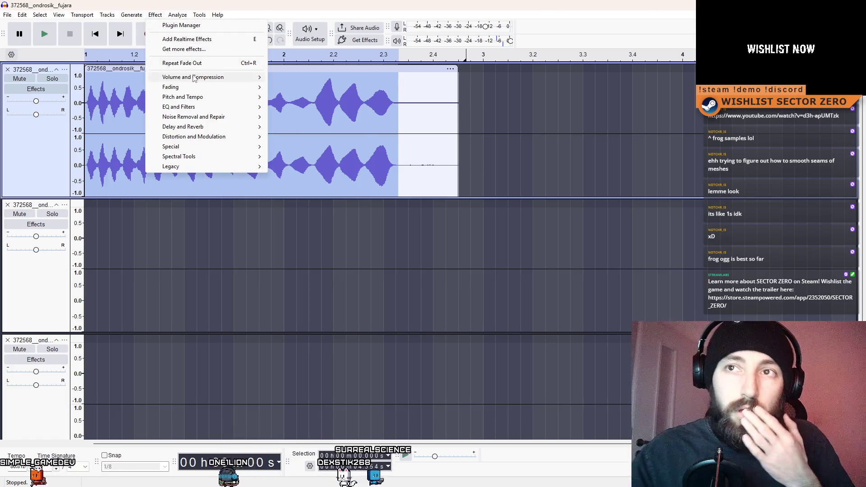
{"action": "mouse_move", "coordinate": [194, 76]}
{"action": "left_click", "coordinate": [293, 76]}
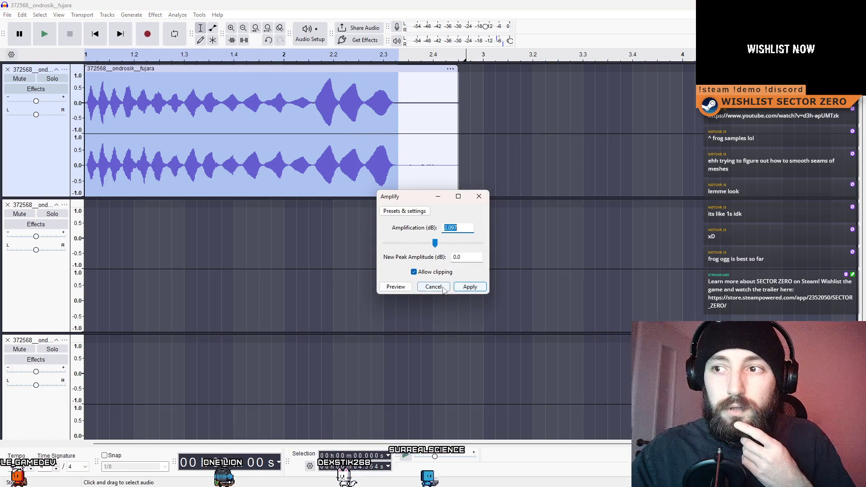
{"action": "key", "text": "Return"}
{"action": "left_click", "coordinate": [175, 112]}
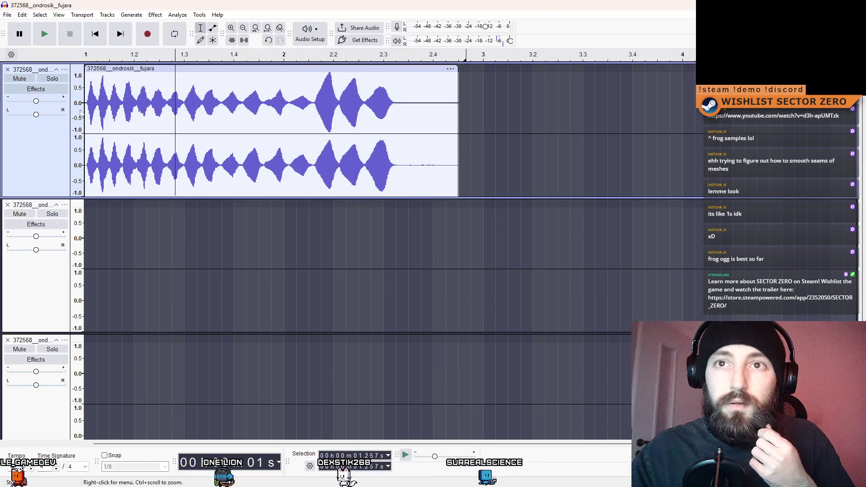
Delete the two empty tracks below the fujara track.
{"action": "left_click", "coordinate": [7, 14]}
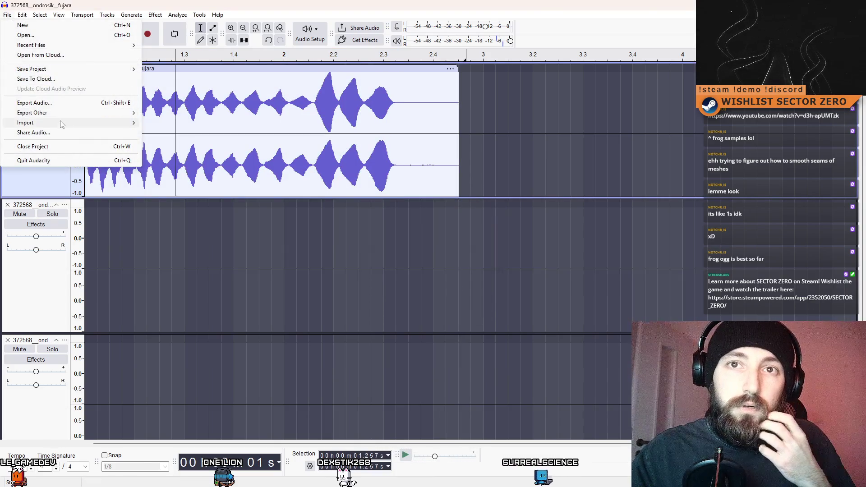
{"action": "mouse_move", "coordinate": [67, 117]}
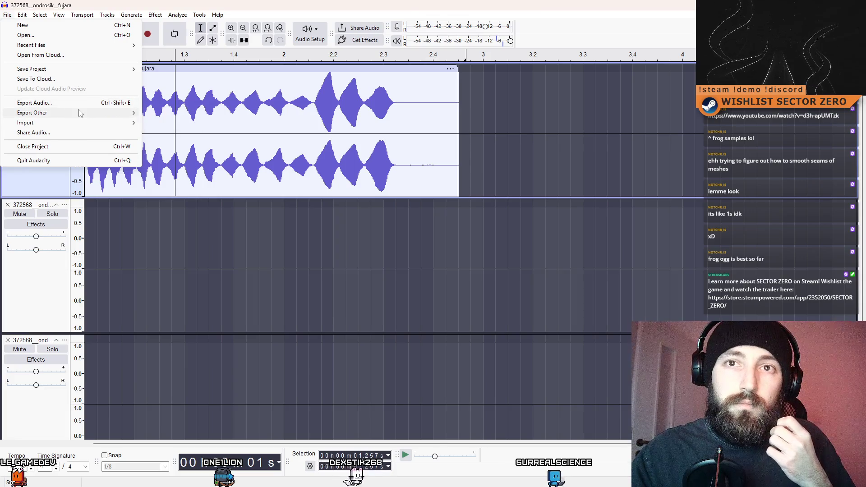
{"action": "left_click", "coordinate": [89, 103]}
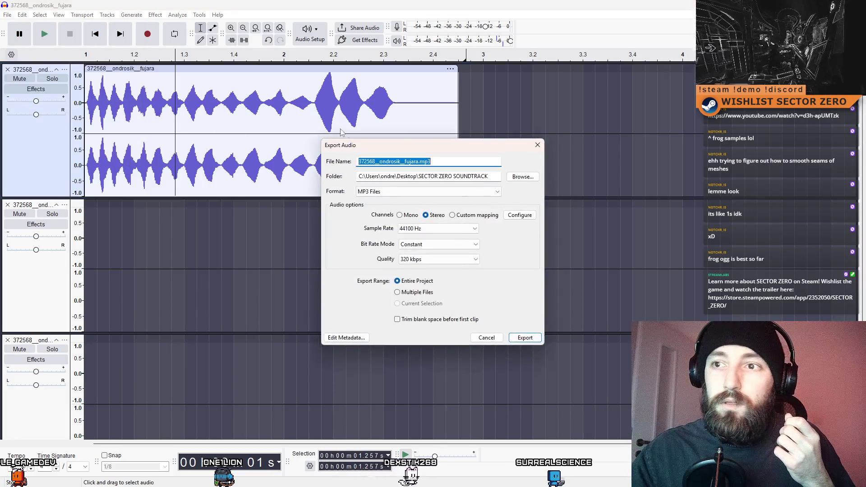
{"action": "left_click", "coordinate": [539, 147]}
{"action": "left_click", "coordinate": [7, 204]}
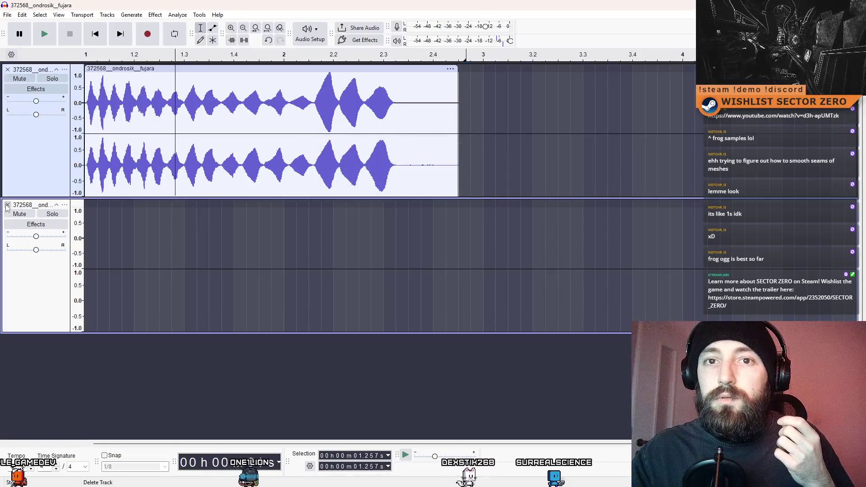
{"action": "left_click", "coordinate": [7, 205]}
Bring up Export Audio with the format set to WAV.
{"action": "left_click", "coordinate": [7, 14]}
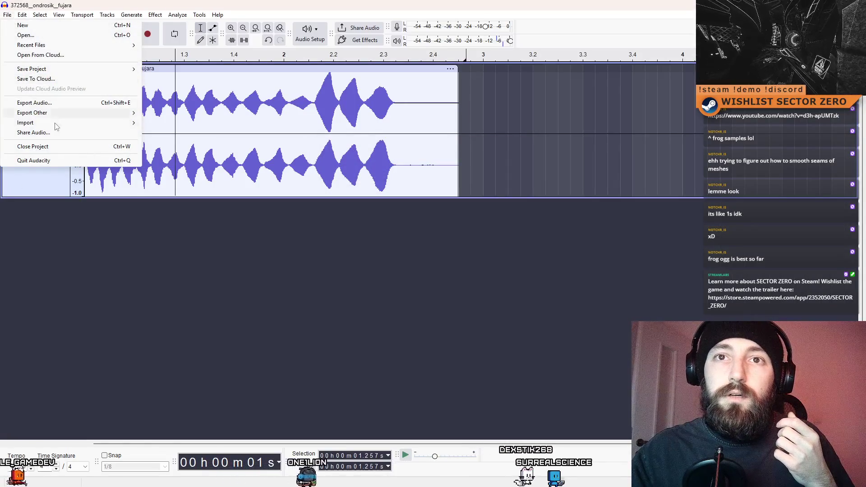
{"action": "left_click", "coordinate": [71, 105]}
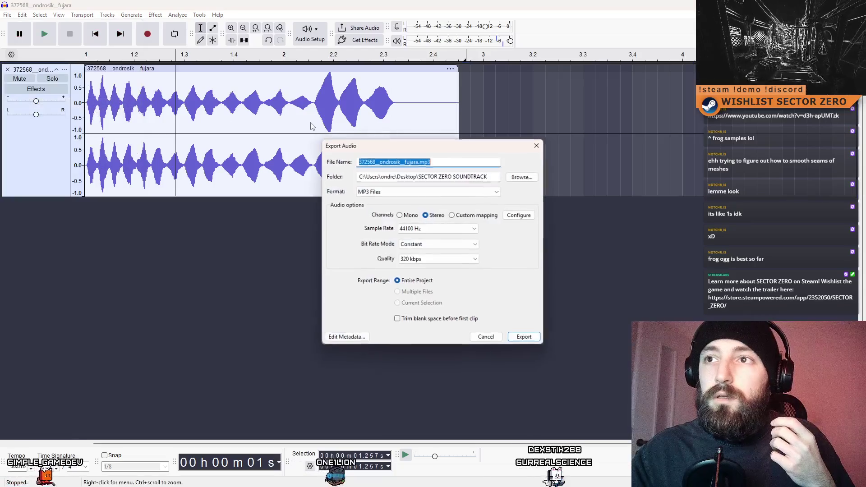
{"action": "left_click", "coordinate": [472, 192]}
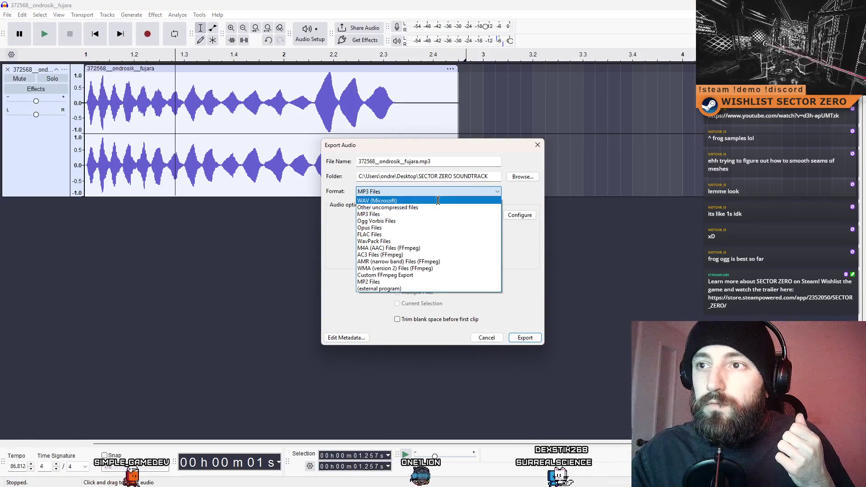
{"action": "left_click", "coordinate": [439, 202]}
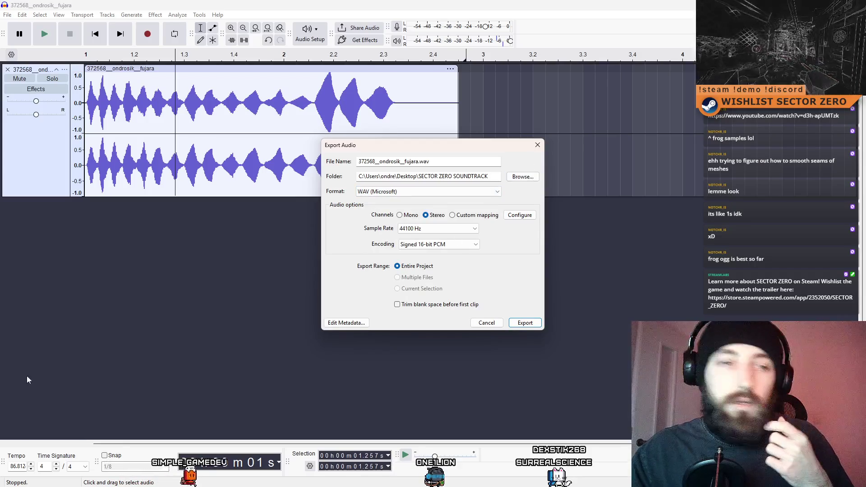
{"action": "key", "text": "alt+Tab"}
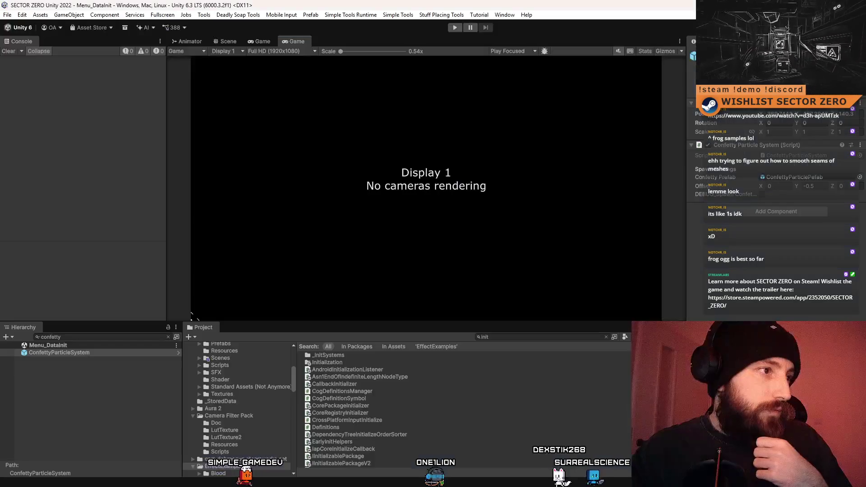
Open SFX > CC0_EditedBySimple in the Project panel and copy that folder's path.
{"action": "left_click", "coordinate": [518, 337]}
{"action": "left_click", "coordinate": [216, 372]}
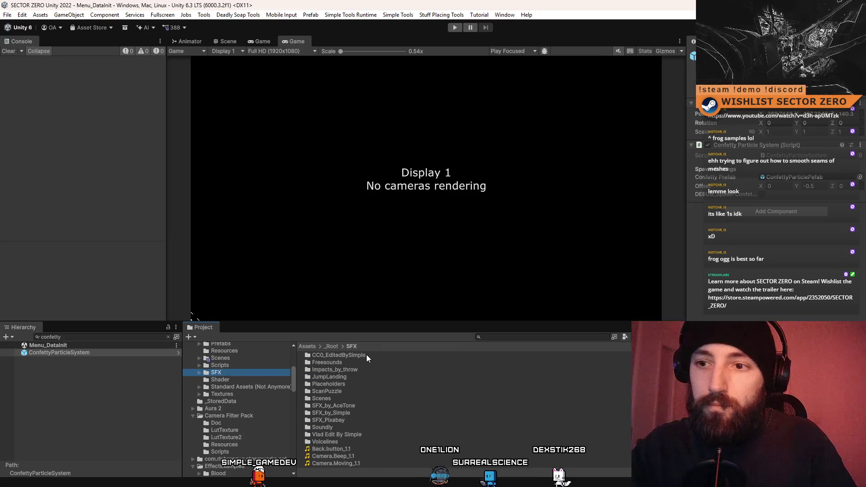
{"action": "double_click", "coordinate": [367, 355]}
{"action": "scroll", "coordinate": [456, 403], "scroll_direction": "down", "scroll_amount": 10}
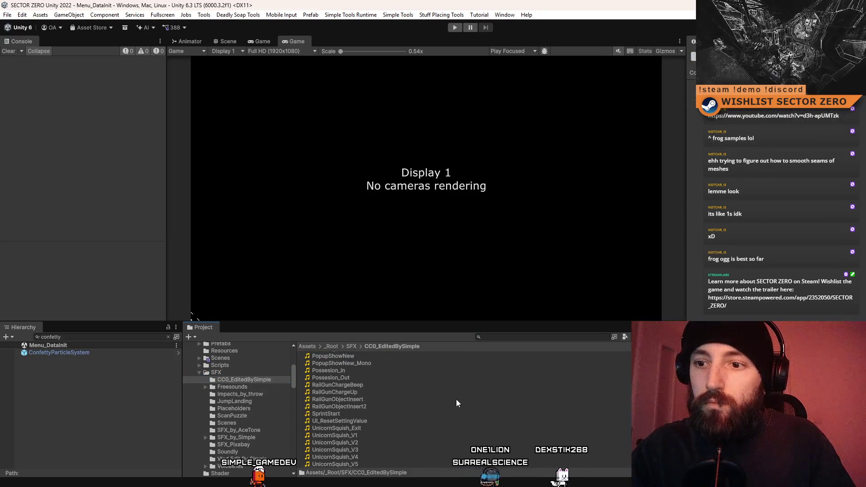
{"action": "scroll", "coordinate": [456, 403], "scroll_direction": "up", "scroll_amount": 3, "text": "ctrl"}
{"action": "right_click", "coordinate": [543, 433]}
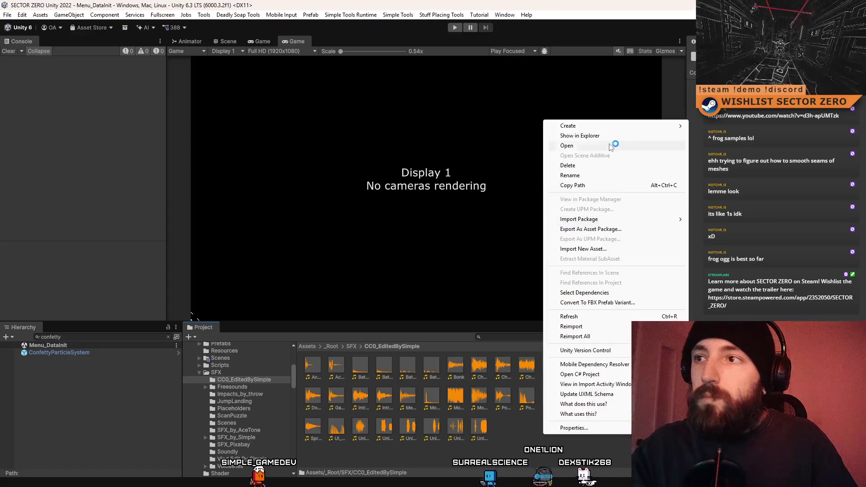
{"action": "left_click", "coordinate": [611, 146]}
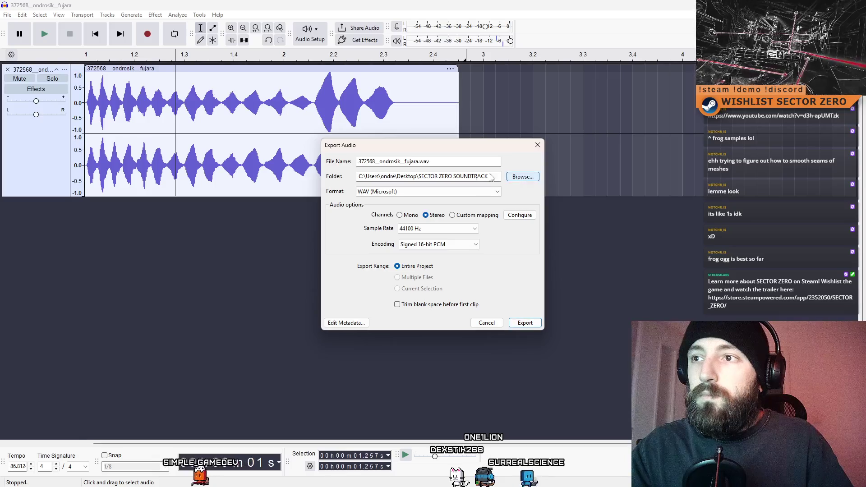
Point the export destination to the pasted CC0_EditedBySimple folder path.
{"action": "left_click", "coordinate": [522, 176]}
{"action": "left_click", "coordinate": [572, 178]}
{"action": "type", "text": "C:\\Users\\ondre\\wkspaces\\SECTOR ZERO Unity 2022\\Assets\\_Root\\SFX\\C00_EditedBySimple"}
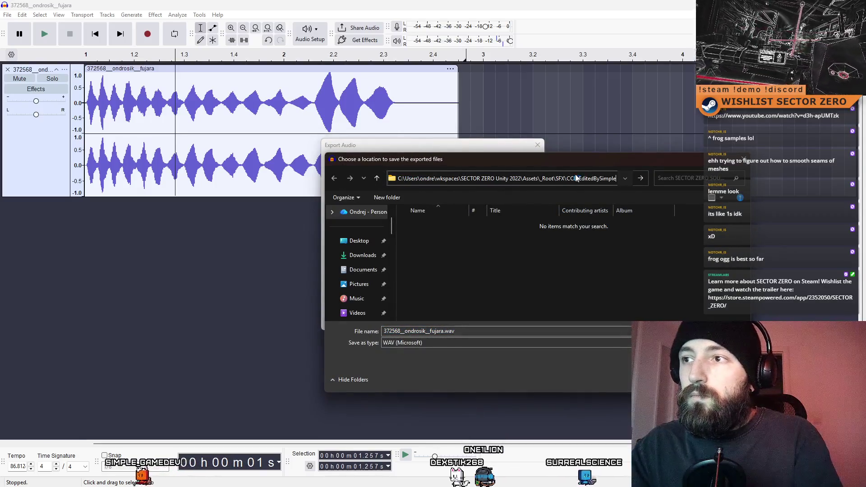
{"action": "key", "text": "Return"}
Name the file SlovakiaMentionedAchievementFujara.wav, export it, and show the desktop.
{"action": "double_click", "coordinate": [447, 331]}
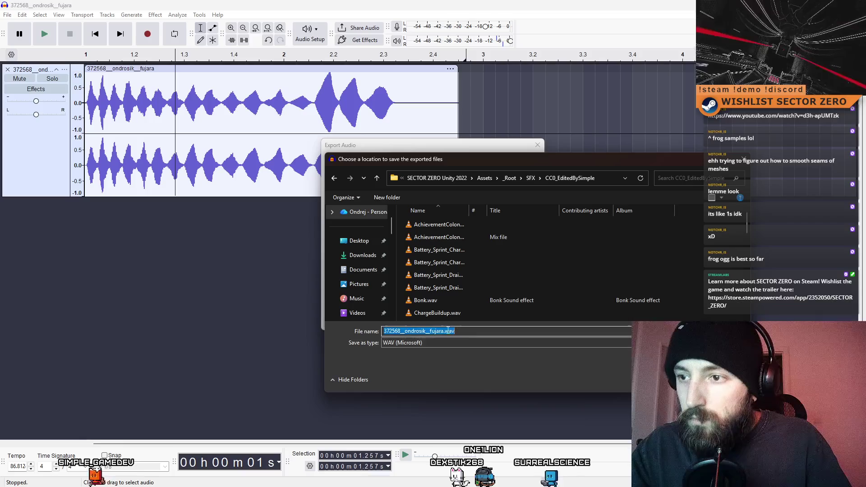
{"action": "key", "text": "BackSpace"}
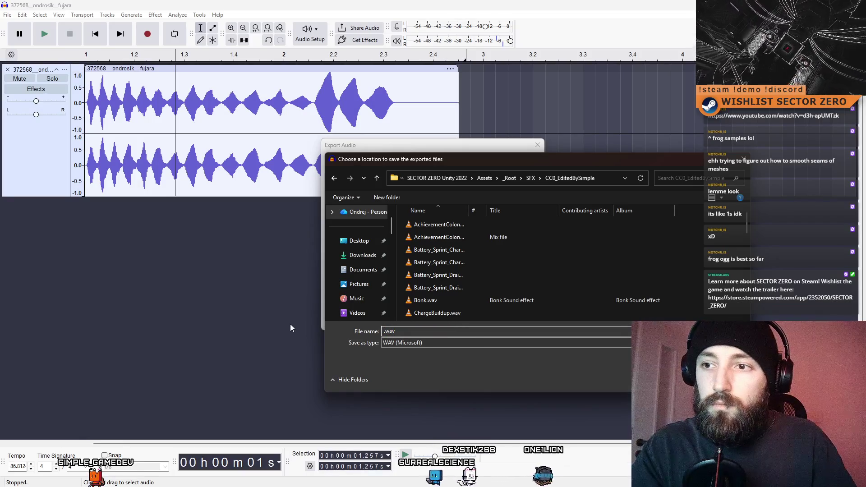
{"action": "type", "text": "Fuj"}
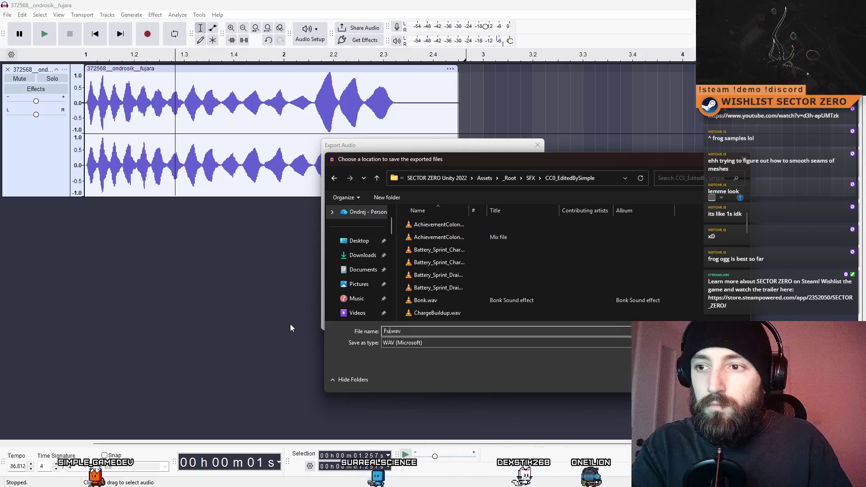
{"action": "type", "text": "ara"}
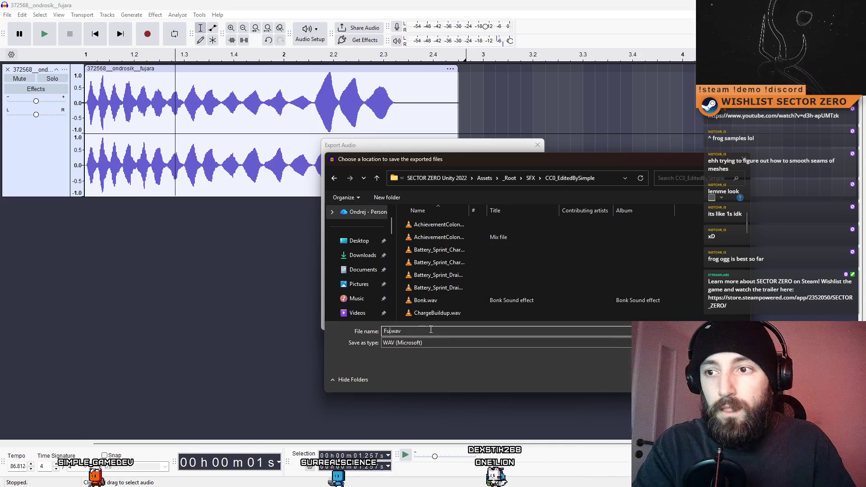
{"action": "key", "text": "BackSpace"}
{"action": "key", "text": "BackSpace"}
{"action": "key", "text": "BackSpace"}
{"action": "type", "text": "SlovakiaMentionedA"}
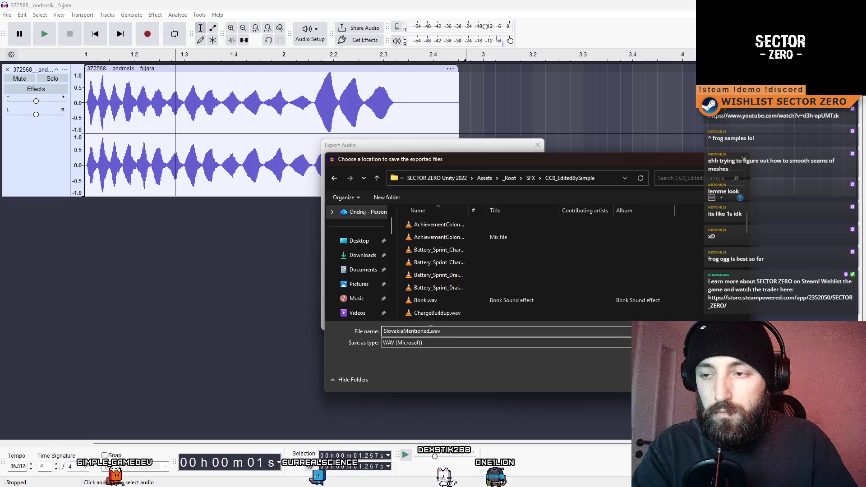
{"action": "type", "text": "chievementFujara"}
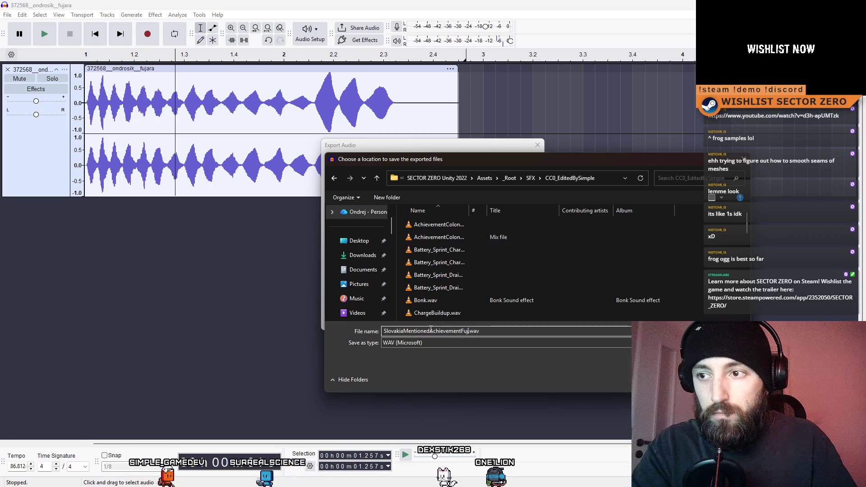
{"action": "key", "text": "Return"}
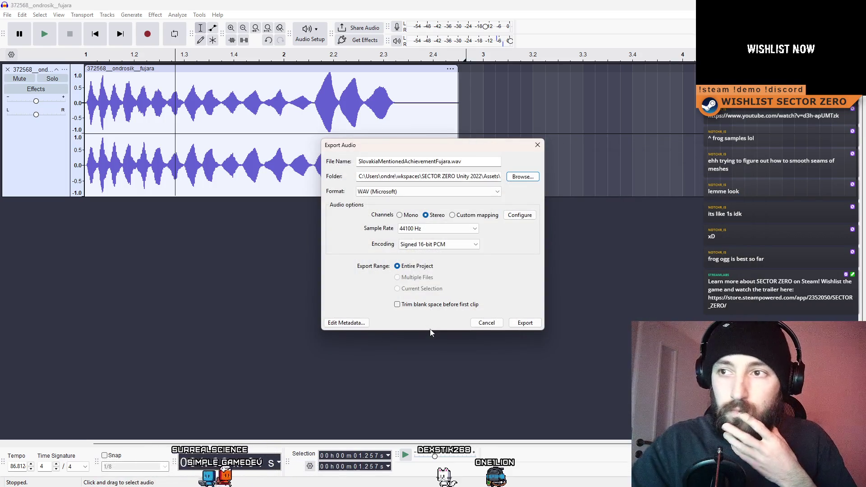
{"action": "left_click", "coordinate": [532, 323]}
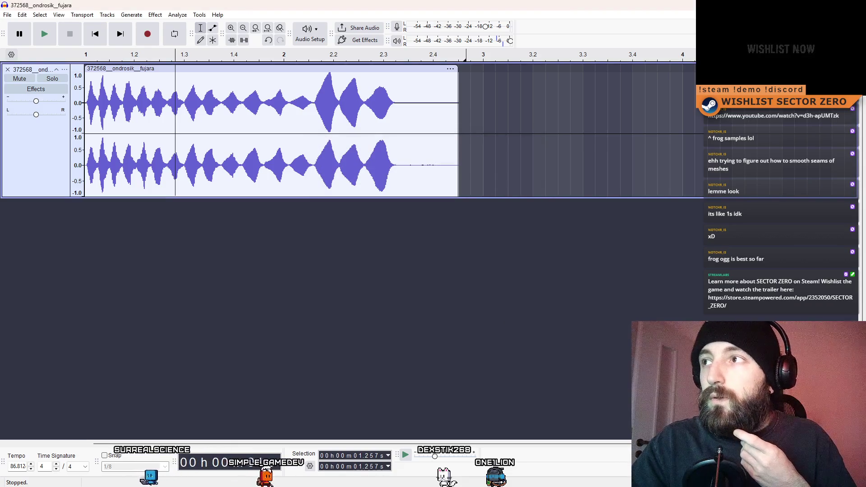
{"action": "key", "text": "super+d"}
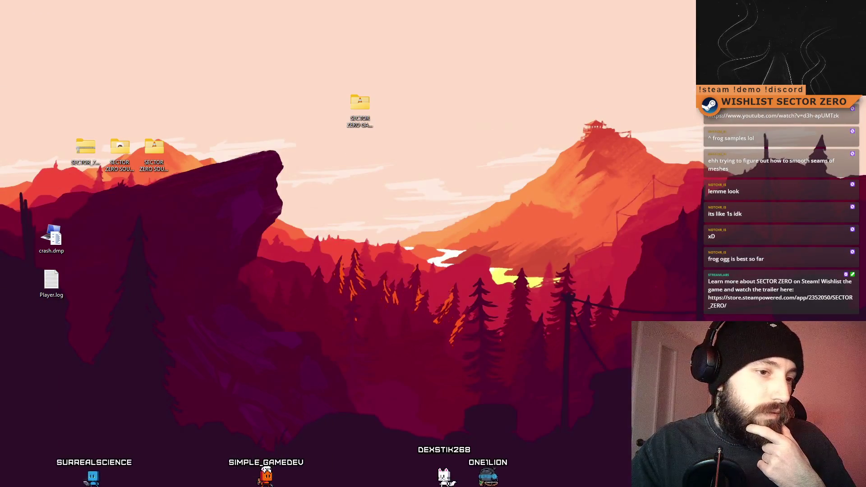
Filter the Unity Project panel to scene assets matching 'menu'.
{"action": "key", "text": "alt+Tab"}
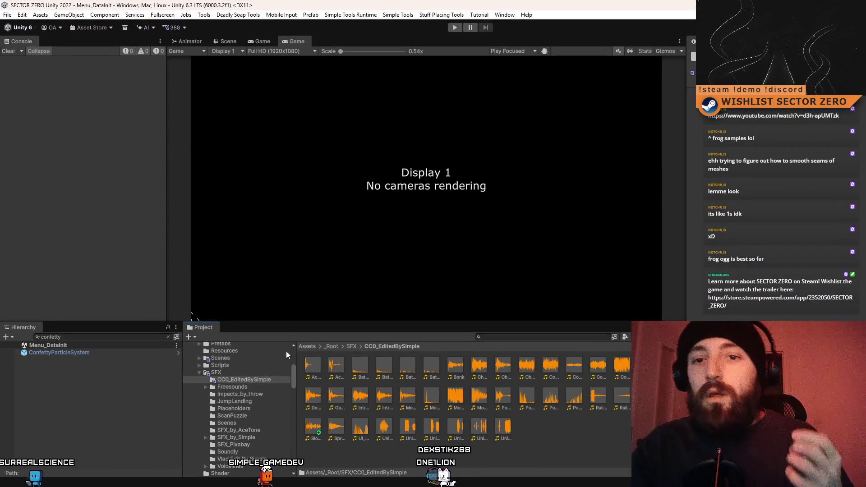
{"action": "left_click", "coordinate": [517, 336]}
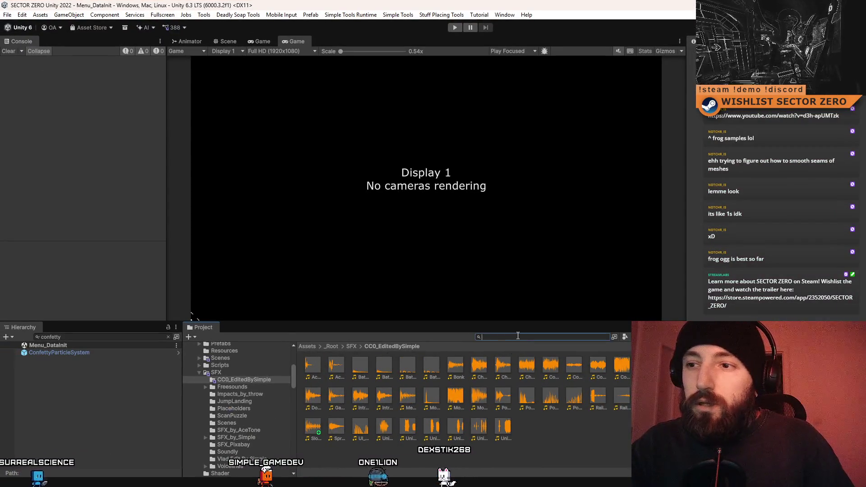
{"action": "type", "text": "c"}
{"action": "key", "text": "BackSpace"}
{"action": "type", "text": "menu"}
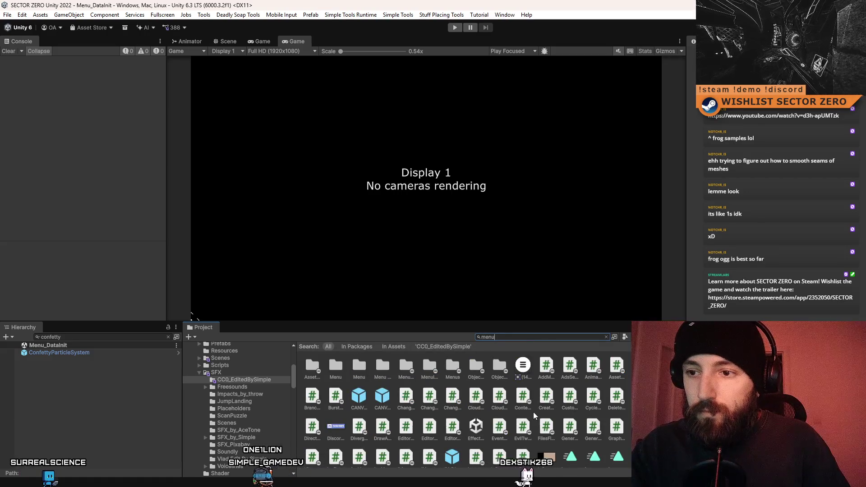
{"action": "key", "text": "BackSpace"}
{"action": "key", "text": "BackSpace"}
{"action": "key", "text": "BackSpace"}
{"action": "type", "text": "t:scene main me"}
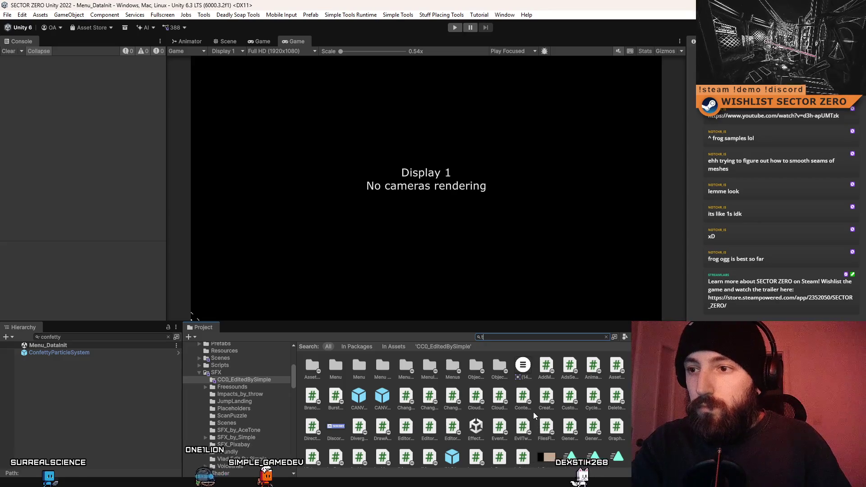
{"action": "key", "text": "BackSpace"}
{"action": "key", "text": "BackSpace"}
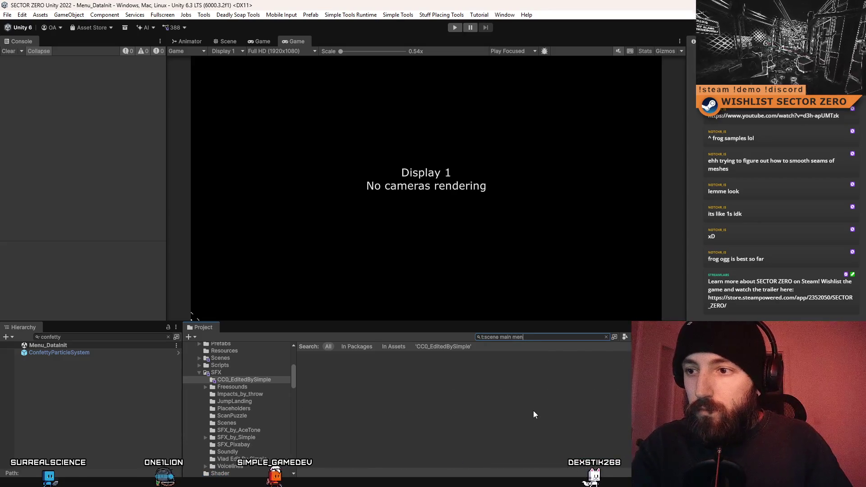
{"action": "key", "text": "BackSpace"}
{"action": "key", "text": "BackSpace"}
{"action": "key", "text": "BackSpace"}
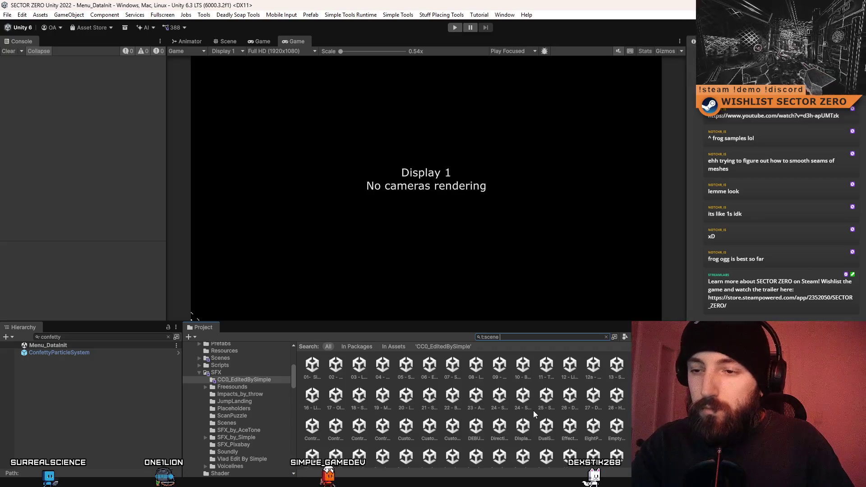
{"action": "type", "text": "menu"}
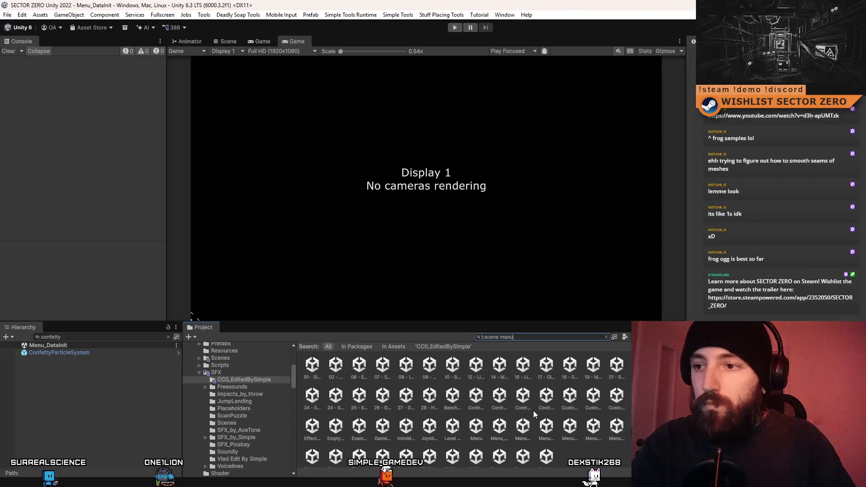
Open the Menu scene and clear the 'confetty' Hierarchy filter to list all objects.
{"action": "scroll", "coordinate": [534, 414], "scroll_direction": "down", "scroll_amount": 3}
{"action": "left_click", "coordinate": [317, 362]}
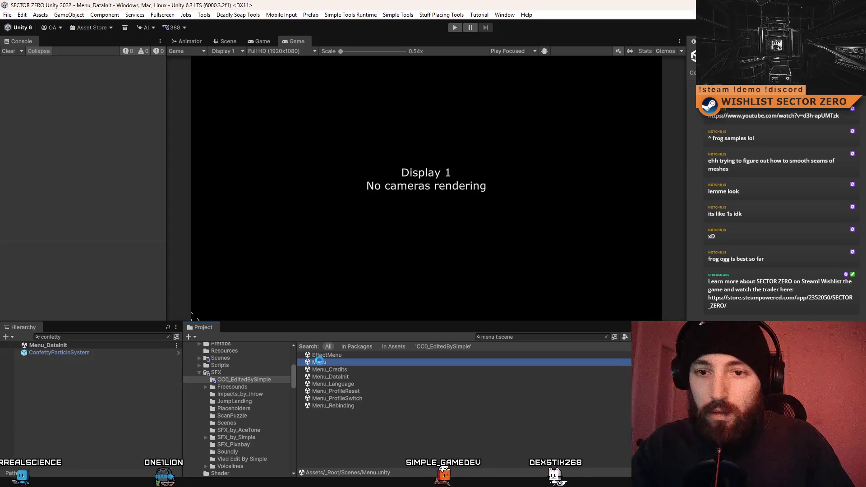
{"action": "double_click", "coordinate": [317, 362]}
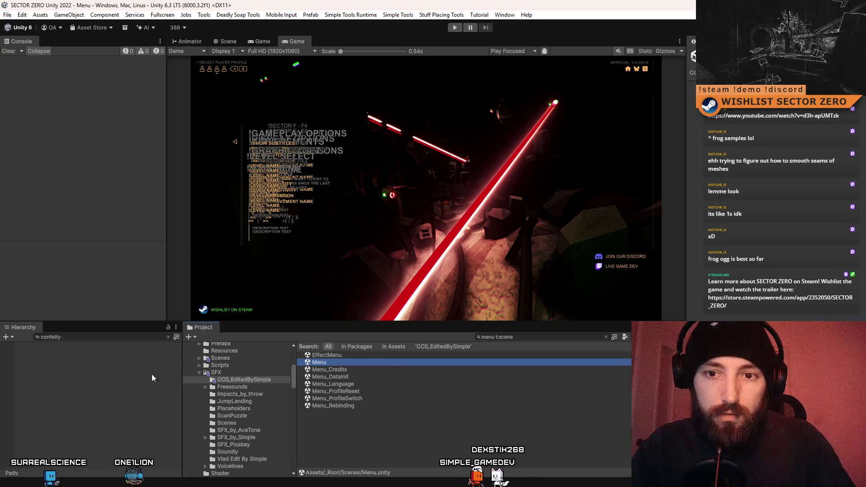
{"action": "left_click", "coordinate": [68, 337]}
{"action": "key", "text": "BackSpace"}
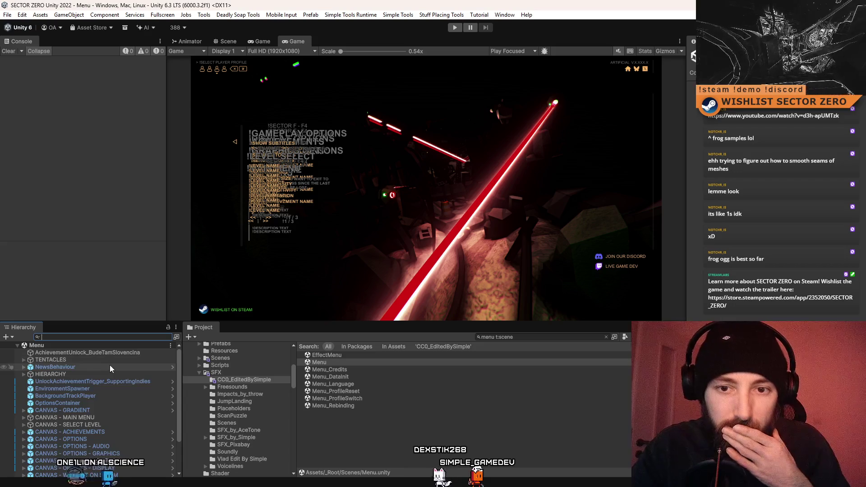
{"action": "scroll", "coordinate": [106, 369], "scroll_direction": "down", "scroll_amount": 2}
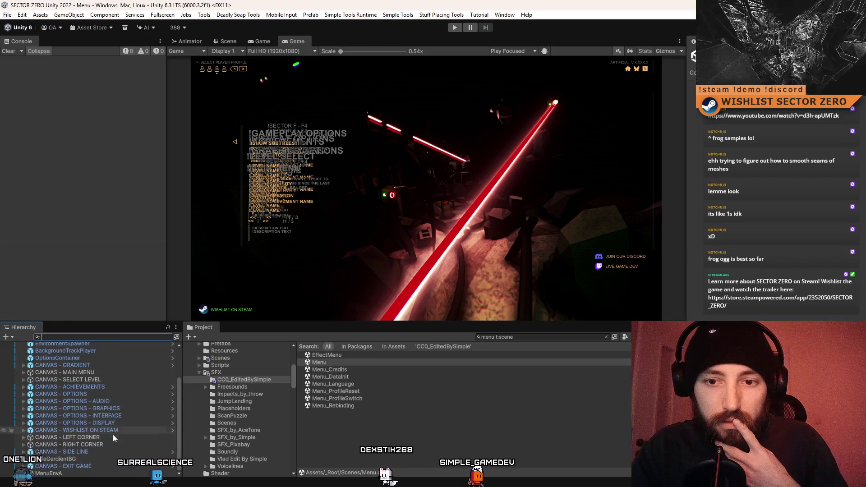
{"action": "scroll", "coordinate": [97, 442], "scroll_direction": "up", "scroll_amount": 3}
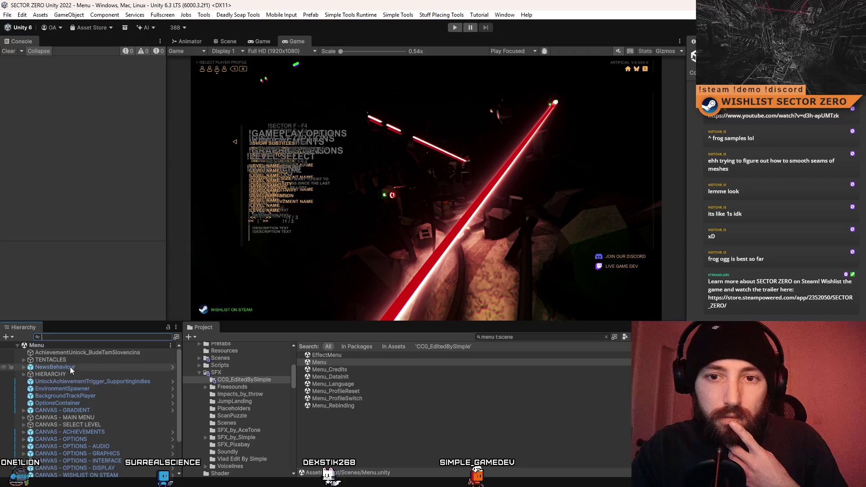
{"action": "left_click", "coordinate": [24, 374]}
{"action": "scroll", "coordinate": [74, 396], "scroll_direction": "down", "scroll_amount": 3}
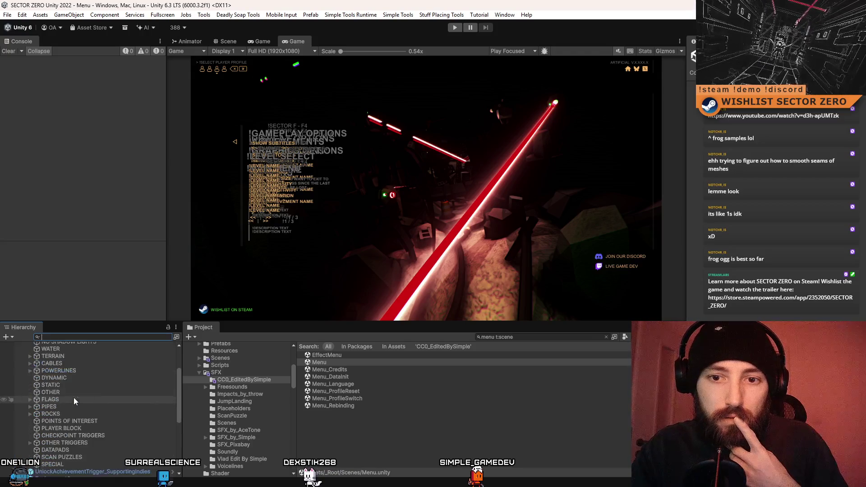
{"action": "scroll", "coordinate": [105, 401], "scroll_direction": "up", "scroll_amount": 3}
{"action": "left_click", "coordinate": [23, 374]}
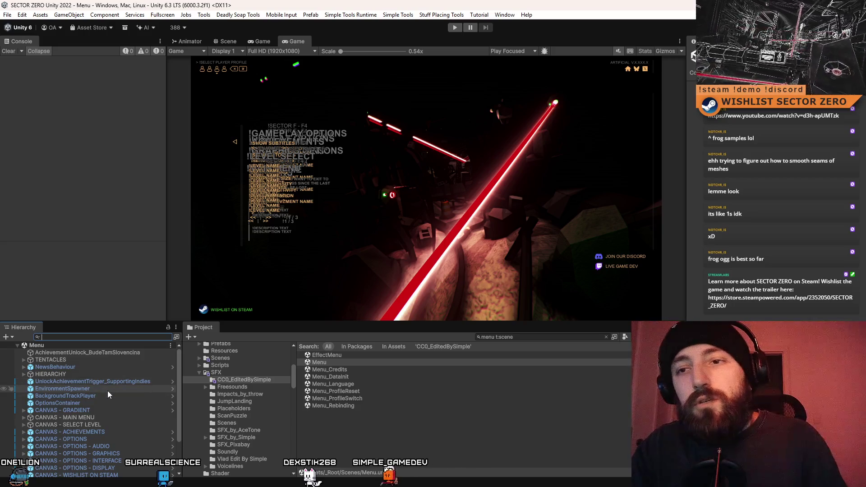
{"action": "right_click", "coordinate": [120, 355]}
{"action": "left_click", "coordinate": [423, 423]}
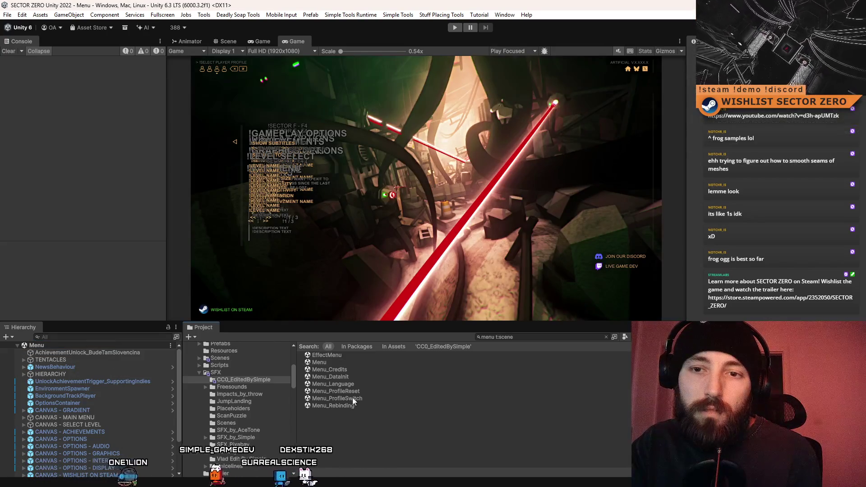
{"action": "scroll", "coordinate": [120, 381], "scroll_direction": "down", "scroll_amount": 3}
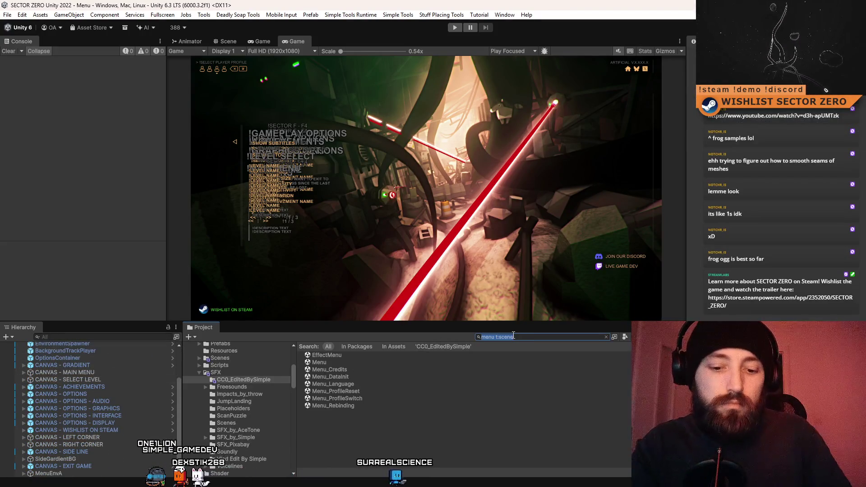
{"action": "left_click", "coordinate": [513, 337]}
{"action": "type", "text": "init"}
{"action": "key", "text": "BackSpace"}
{"action": "key", "text": "BackSpace"}
{"action": "key", "text": "BackSpace"}
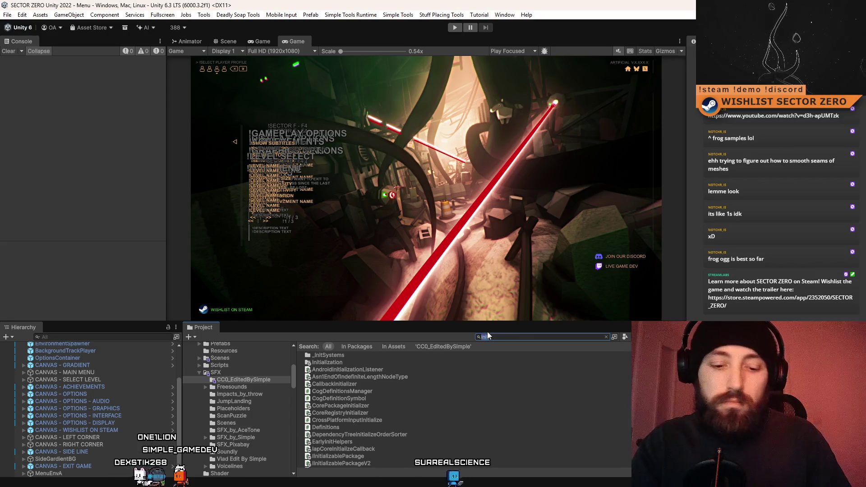
{"action": "type", "text": "tr"}
{"action": "key", "text": "BackSpace"}
{"action": "type", "text": ":scene"}
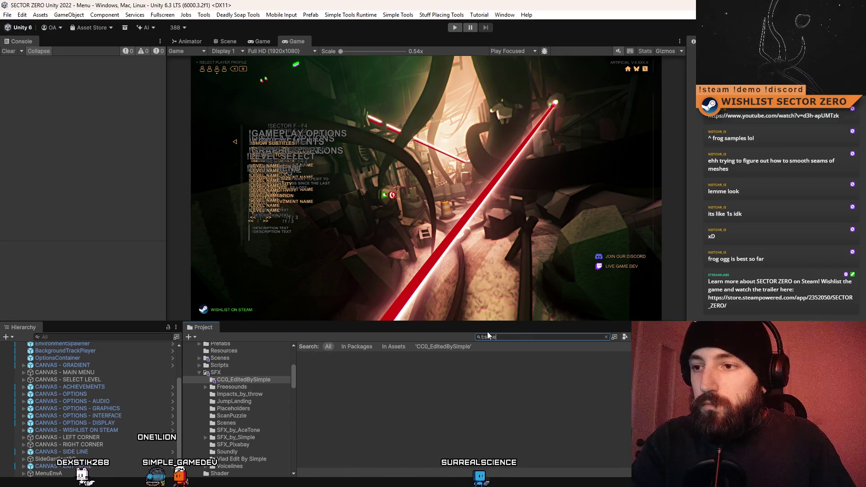
{"action": "key", "text": "BackSpace"}
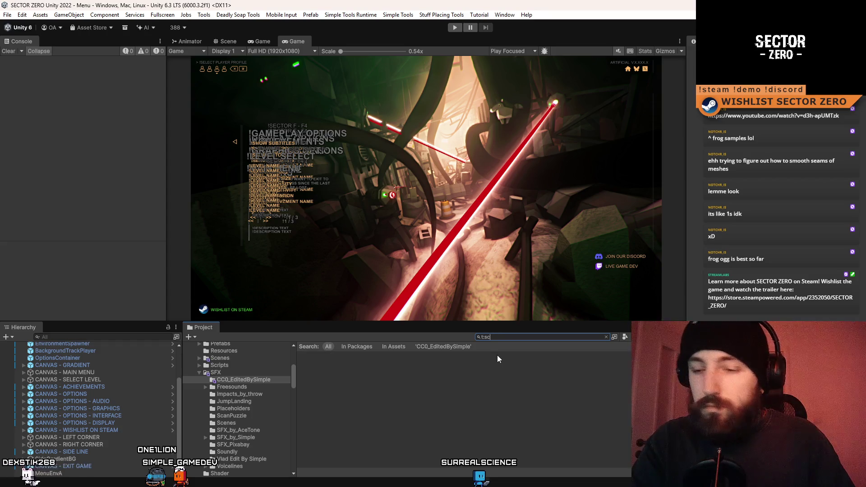
{"action": "double_click", "coordinate": [340, 355]}
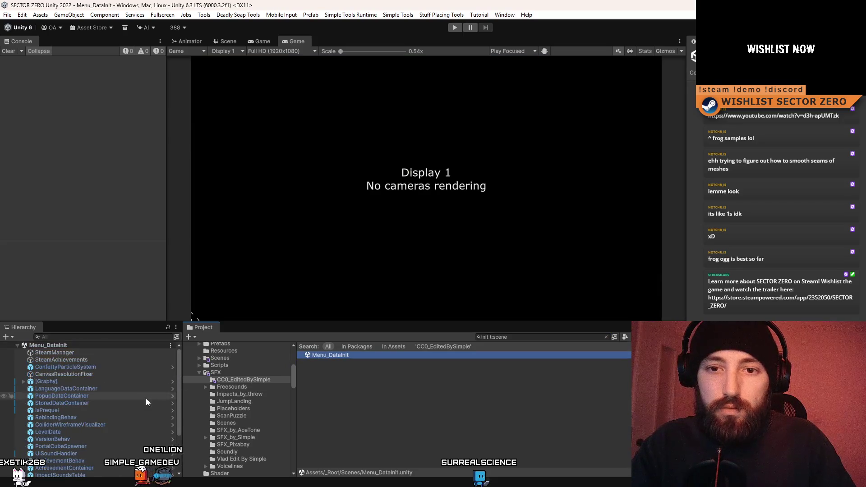
Inspect the SteamAchievements and CanvasResolutionFixer objects in the Menu_DataInit Hierarchy.
{"action": "left_click", "coordinate": [100, 358]}
{"action": "left_click", "coordinate": [101, 372]}
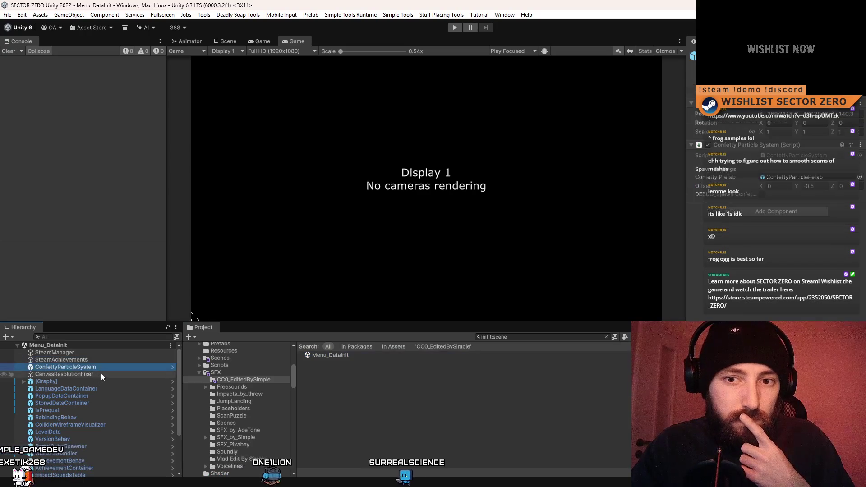
{"action": "scroll", "coordinate": [104, 382], "scroll_direction": "down", "scroll_amount": 3}
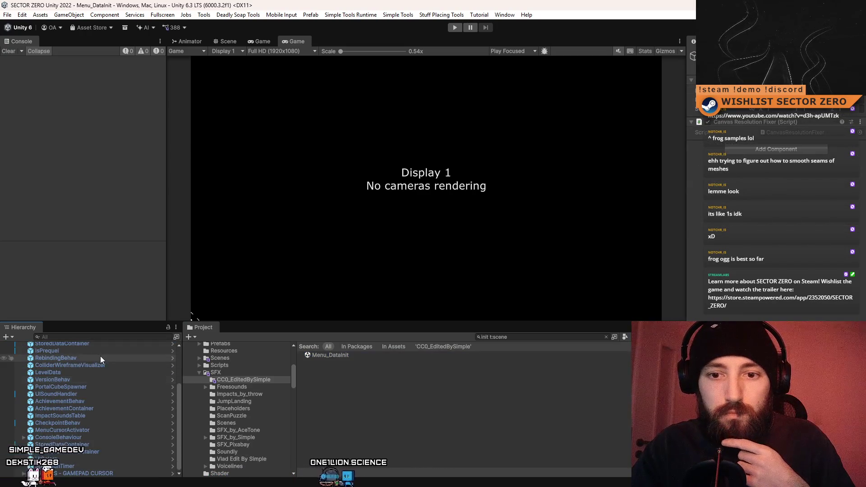
{"action": "left_click", "coordinate": [96, 337]}
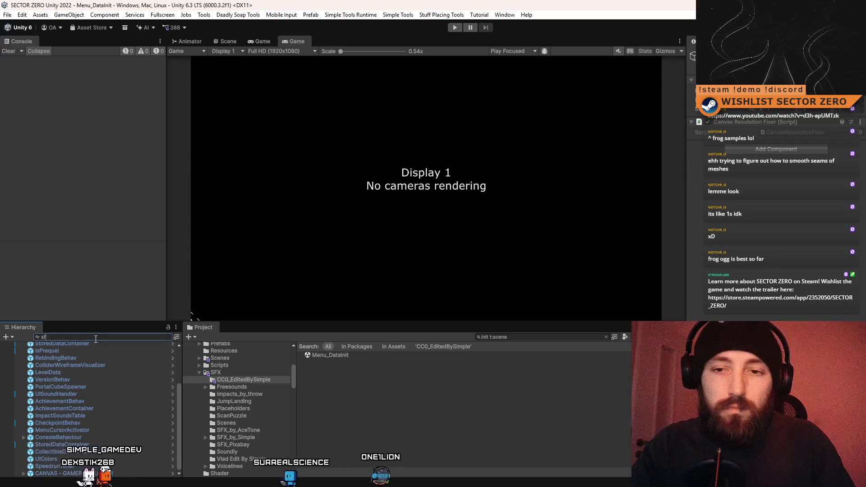
{"action": "type", "text": "sf"}
{"action": "key", "text": "BackSpace"}
{"action": "key", "text": "BackSpace"}
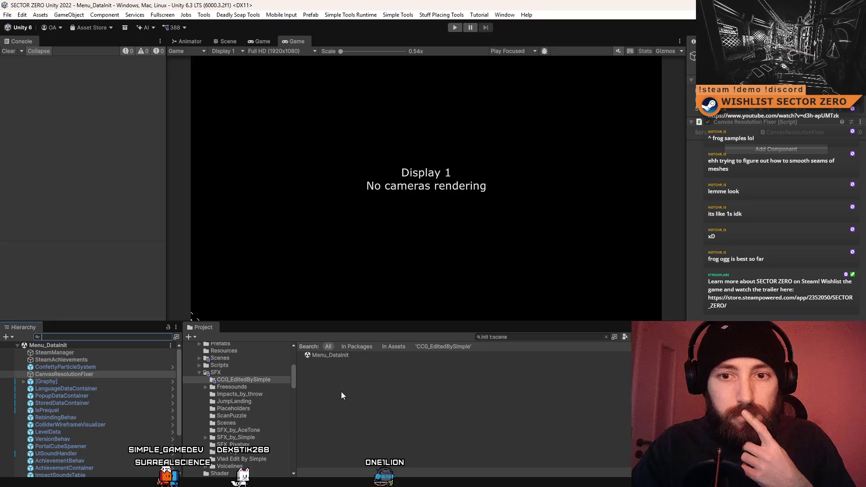
Search the Project for 'character' and select the Character prefab.
{"action": "left_click", "coordinate": [508, 336]}
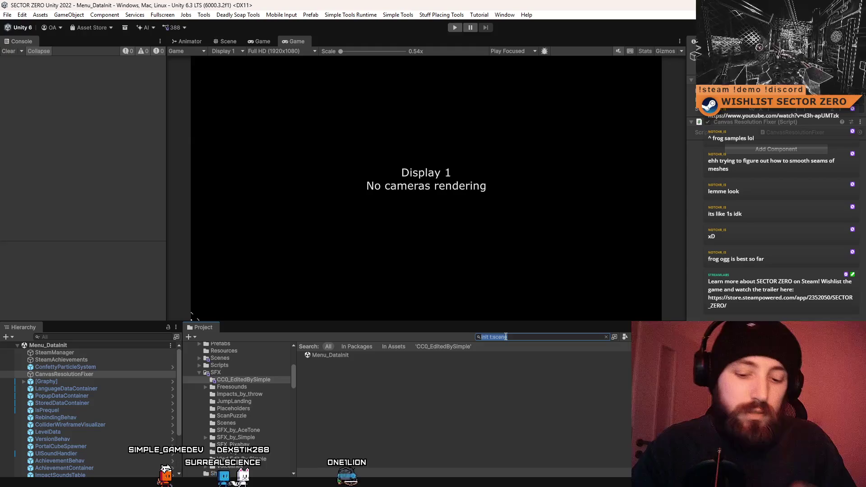
{"action": "type", "text": "menu"}
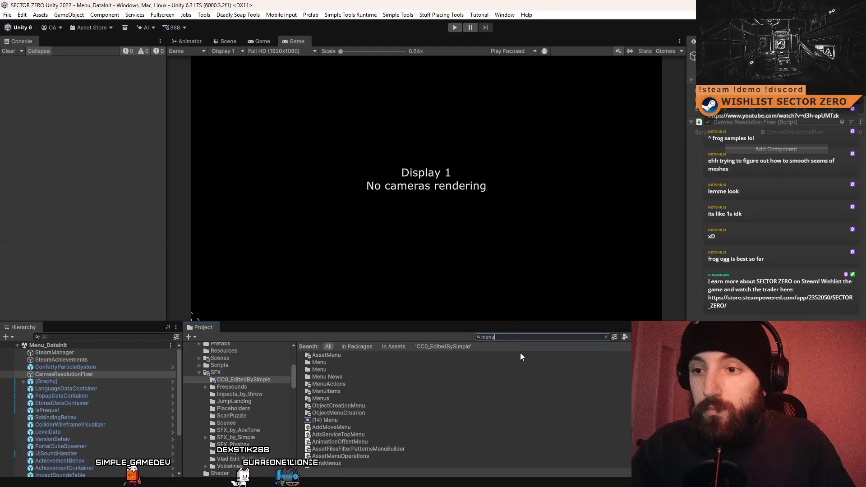
{"action": "key", "text": "BackSpace"}
{"action": "key", "text": "BackSpace"}
{"action": "key", "text": "BackSpace"}
{"action": "type", "text": "c"}
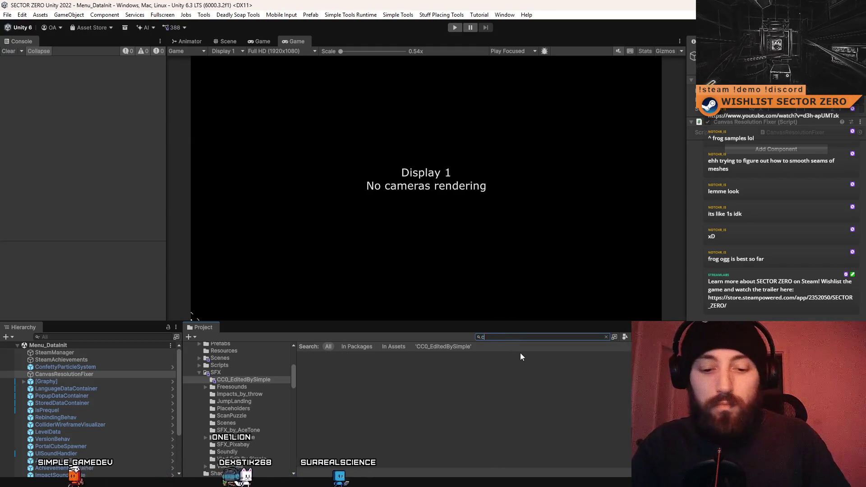
{"action": "type", "text": "haracter"}
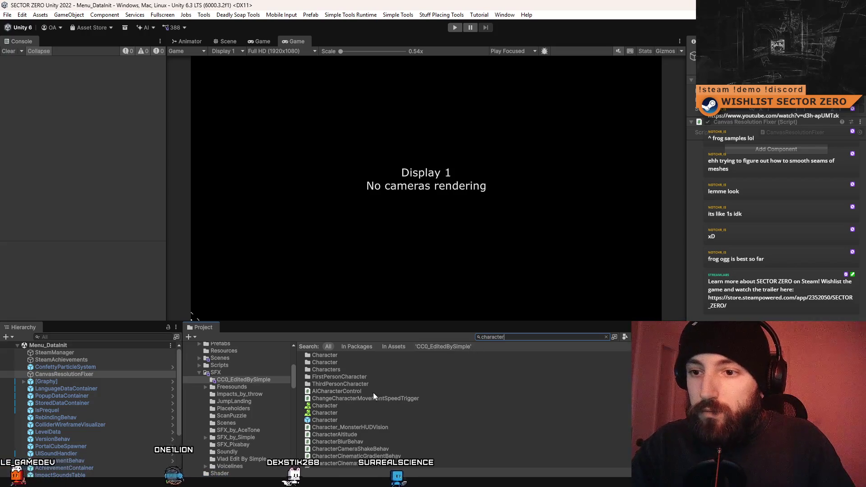
{"action": "left_click", "coordinate": [341, 419]}
In the Character prefab, browse the SFX objects and select UnicornExitSqueakSFX.
{"action": "double_click", "coordinate": [341, 420]}
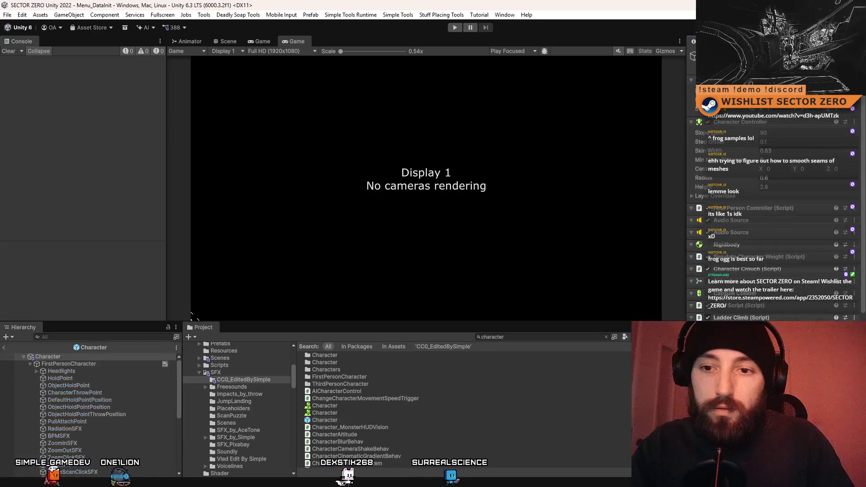
{"action": "scroll", "coordinate": [104, 424], "scroll_direction": "down", "scroll_amount": 2}
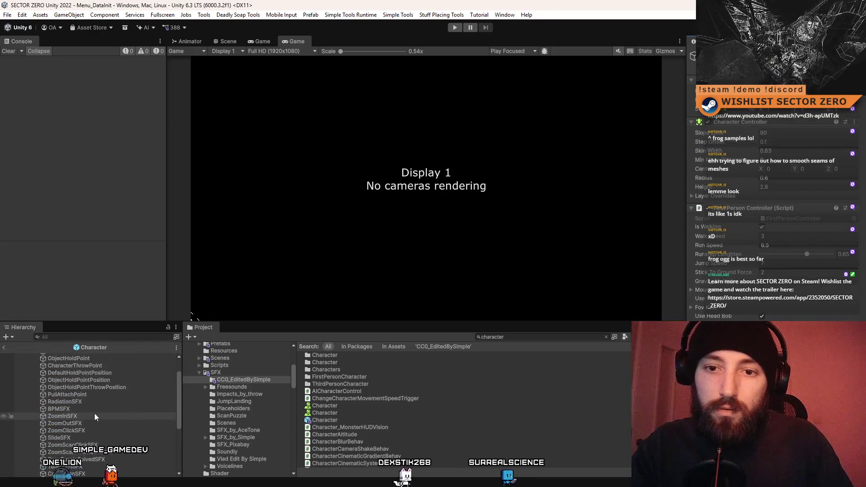
{"action": "left_click", "coordinate": [101, 410]}
{"action": "left_click", "coordinate": [102, 416]}
{"action": "scroll", "coordinate": [104, 422], "scroll_direction": "down", "scroll_amount": 3}
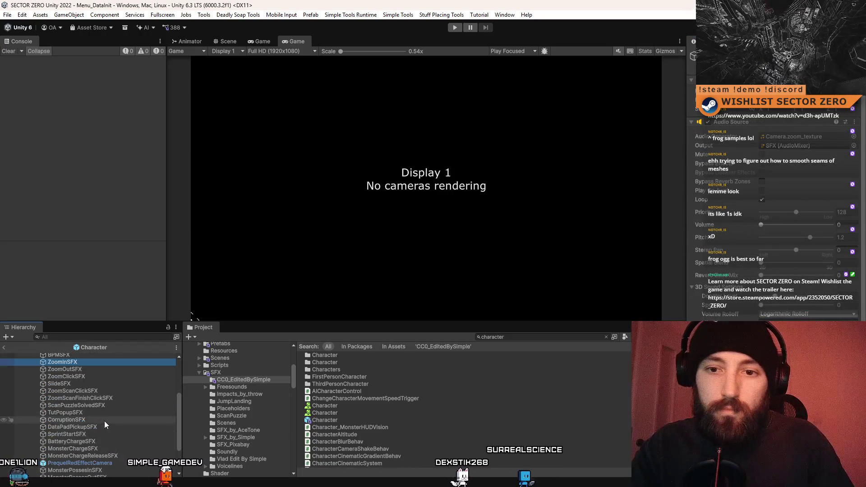
{"action": "left_click", "coordinate": [107, 427]}
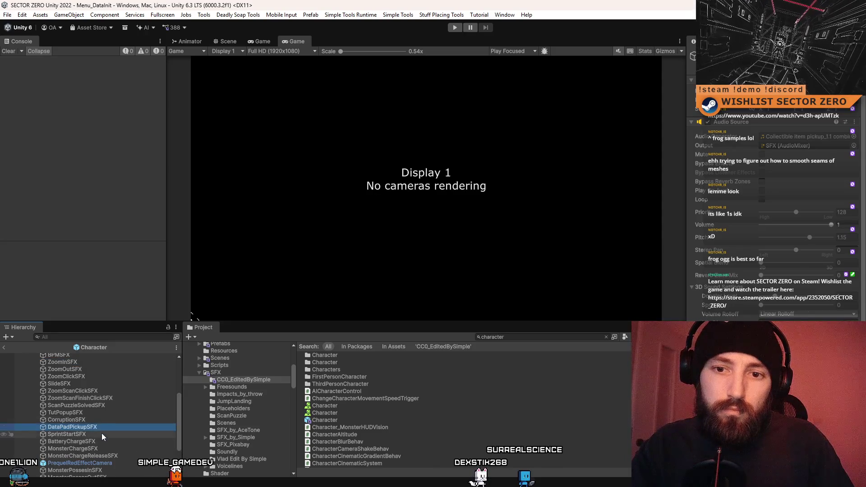
{"action": "left_click", "coordinate": [145, 420]}
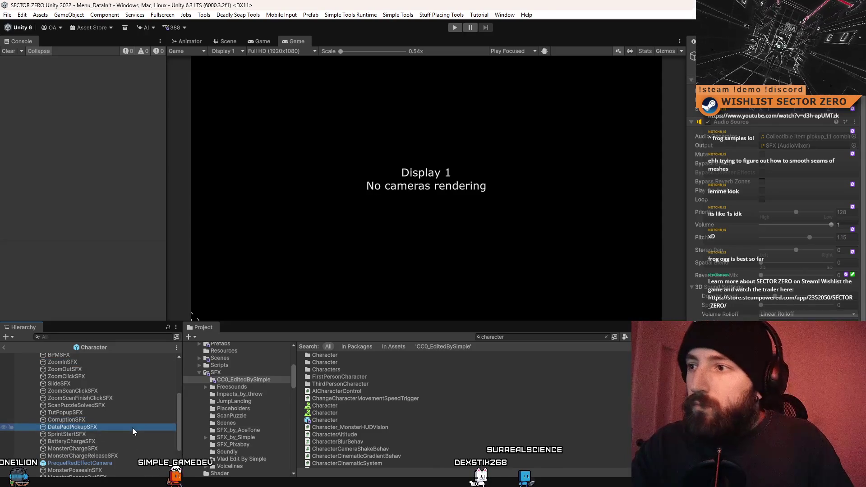
{"action": "scroll", "coordinate": [109, 450], "scroll_direction": "down", "scroll_amount": 3}
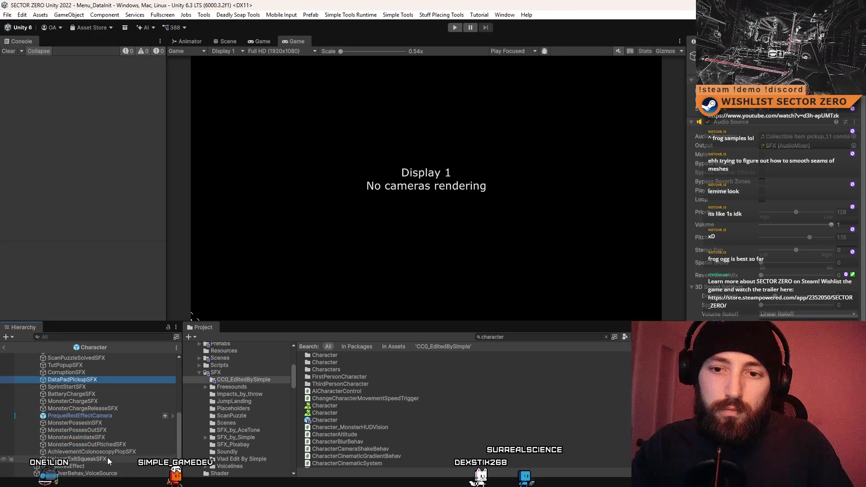
{"action": "left_click", "coordinate": [110, 458]}
{"action": "scroll", "coordinate": [110, 450], "scroll_direction": "up", "scroll_amount": 10}
Reopen Menu_DataInit via a 'menu init' search, then open the Menu scene via 't:scene menu'.
{"action": "left_click", "coordinate": [515, 336]}
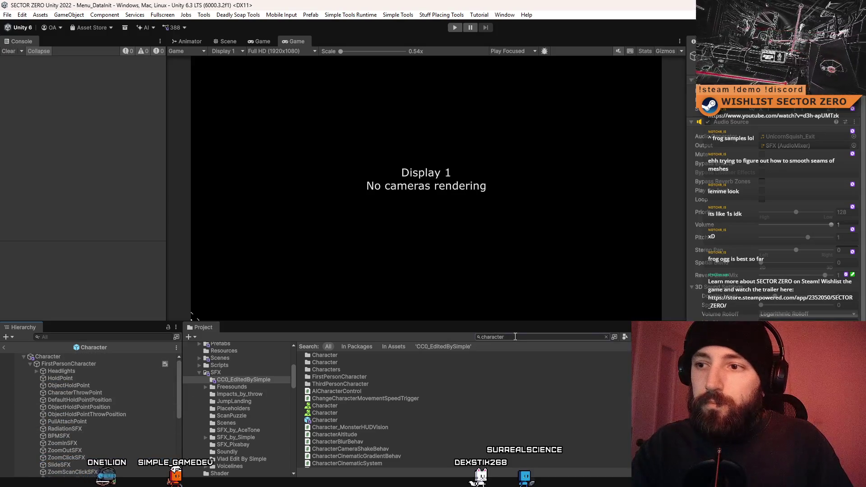
{"action": "type", "text": "menu init"}
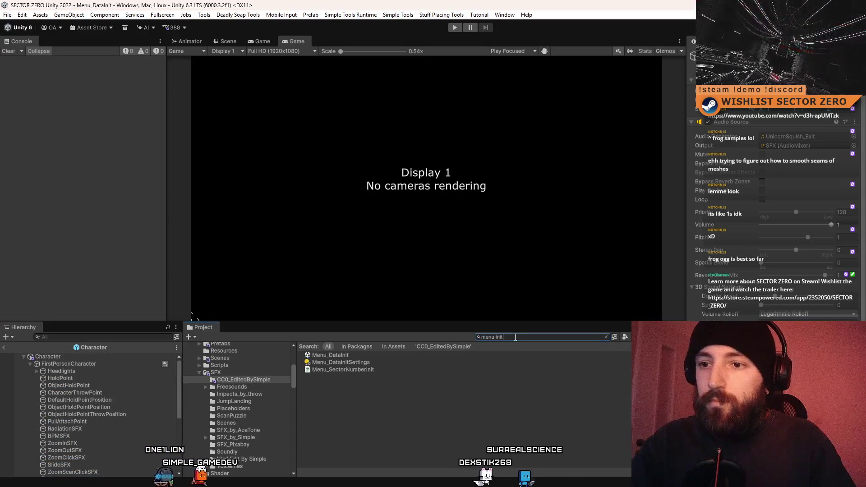
{"action": "double_click", "coordinate": [329, 355]}
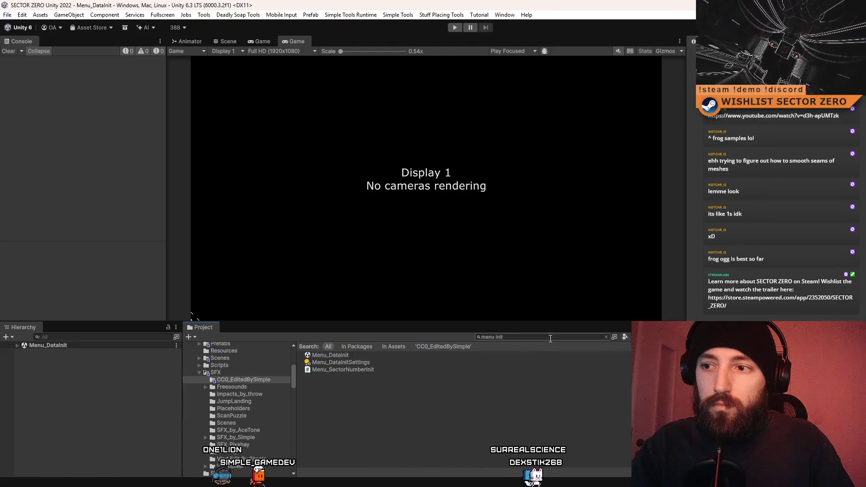
{"action": "left_click", "coordinate": [550, 338]}
{"action": "type", "text": "t:scene menu"}
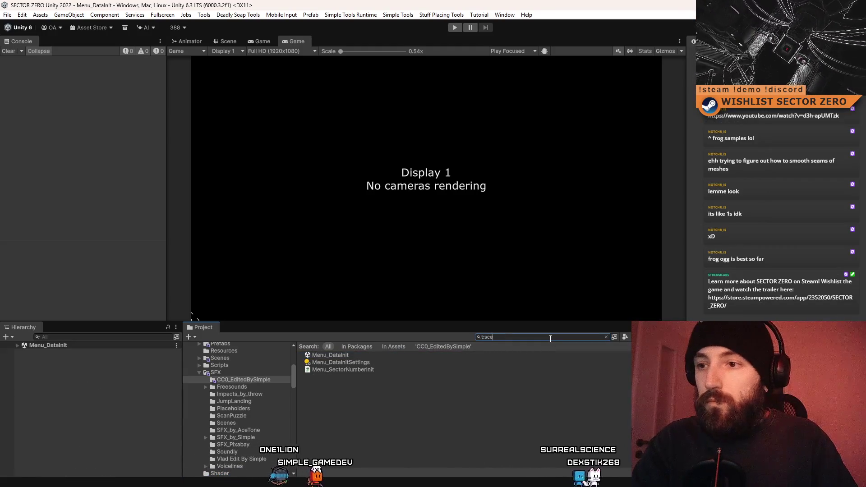
{"action": "double_click", "coordinate": [342, 363]}
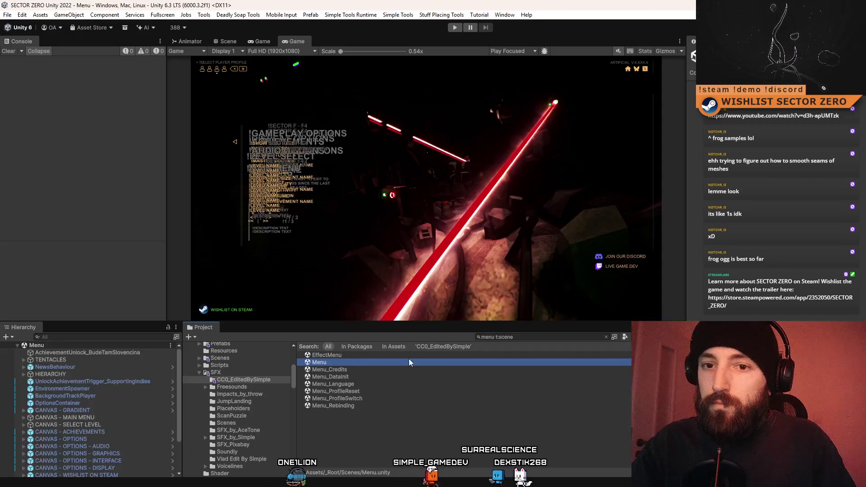
Select the pasted UnicornExitSqueakSFX object and bring up its AudioClip picker.
{"action": "left_click", "coordinate": [89, 359]}
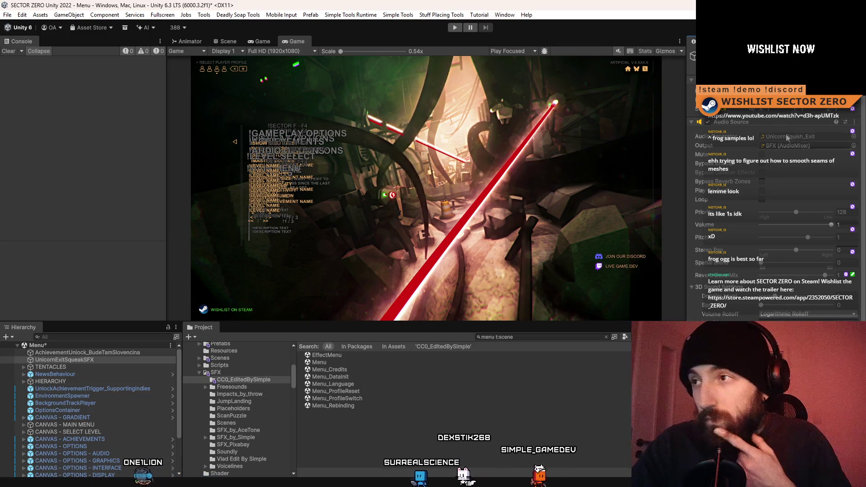
{"action": "left_click", "coordinate": [853, 136]}
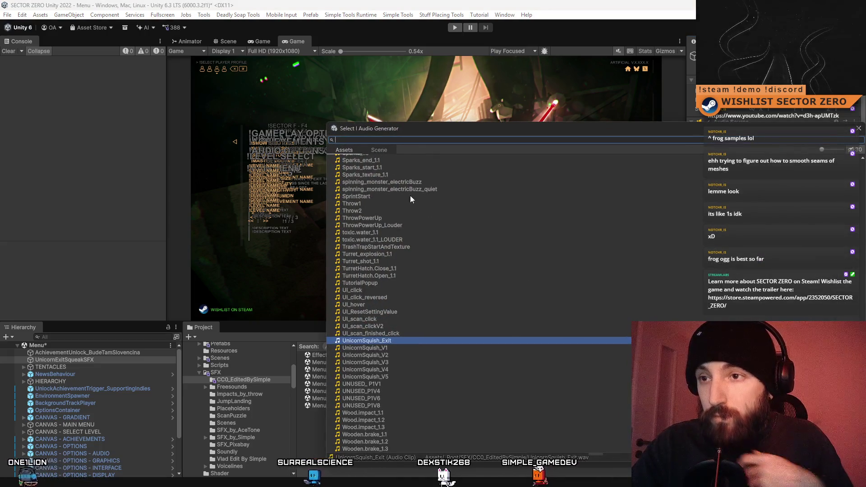
Assign the SlovakiaMentionedAchievementFujara clip to the audio source.
{"action": "type", "text": "fuja"}
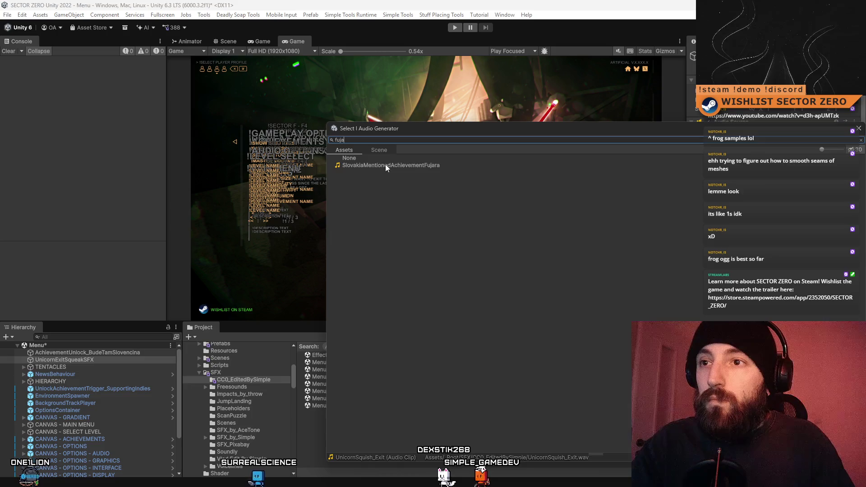
{"action": "double_click", "coordinate": [386, 165]}
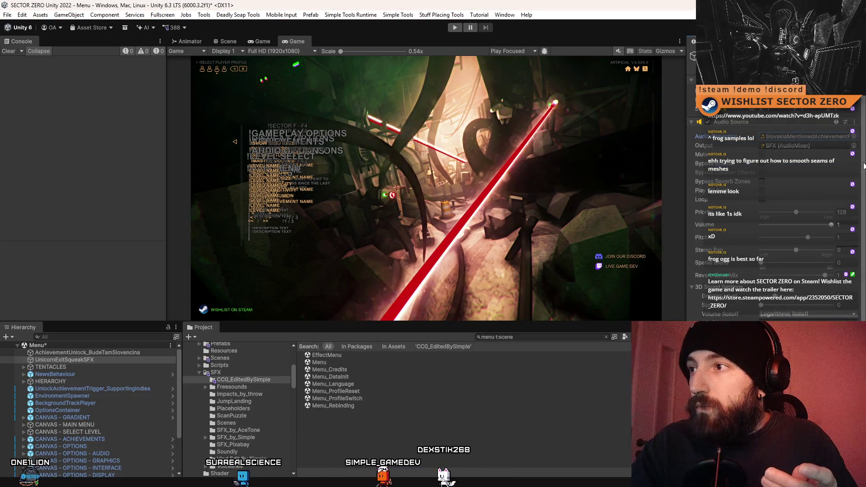
{"action": "scroll", "coordinate": [812, 216], "scroll_direction": "down", "scroll_amount": 2}
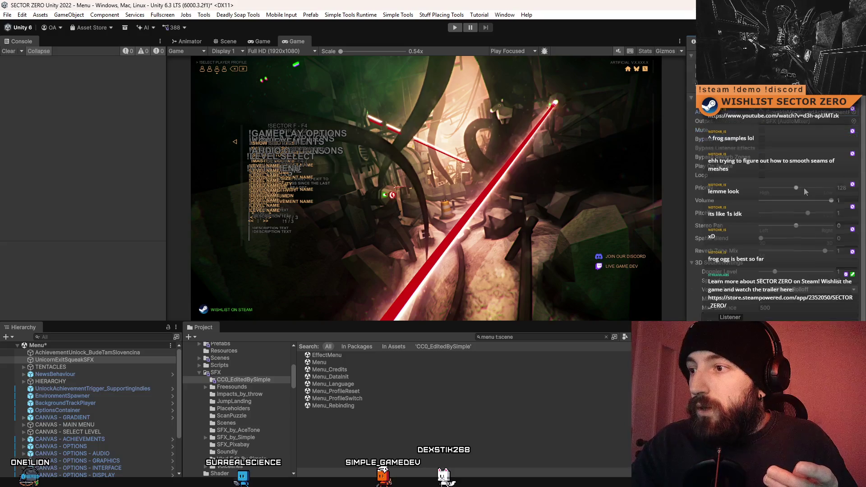
Keep the source's Volume Rolloff set to Linear Rolloff.
{"action": "left_click", "coordinate": [800, 290]}
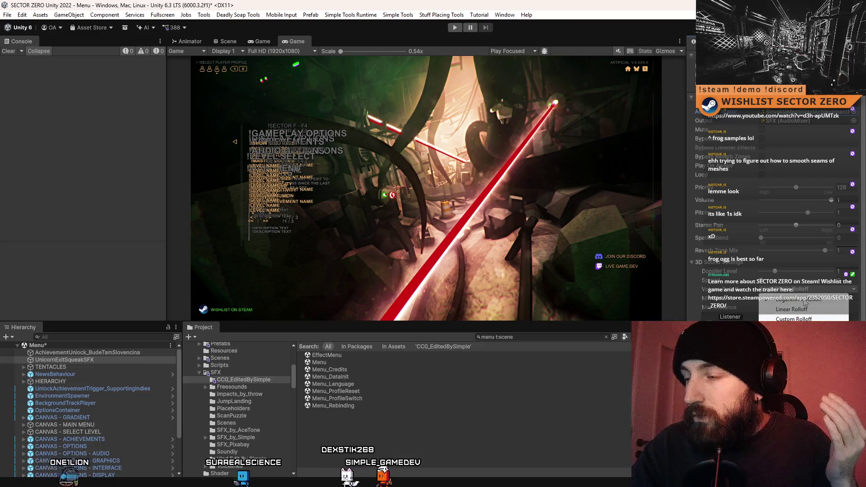
{"action": "left_click", "coordinate": [808, 300]}
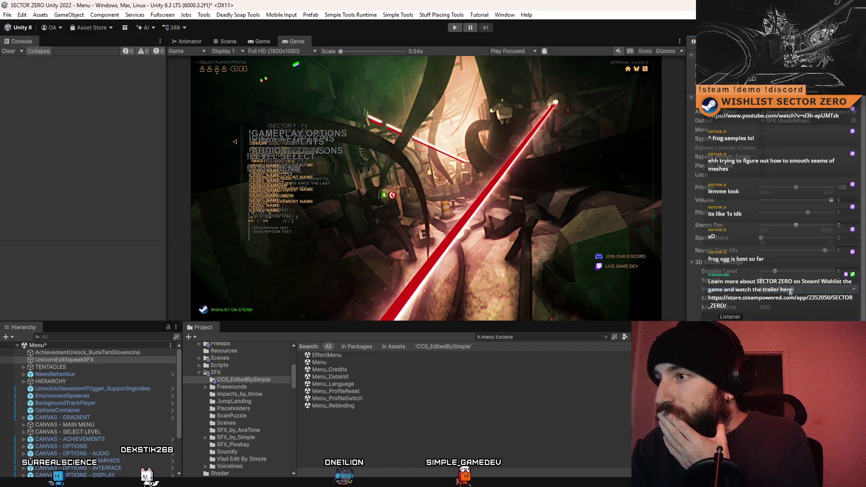
{"action": "left_click", "coordinate": [789, 291]}
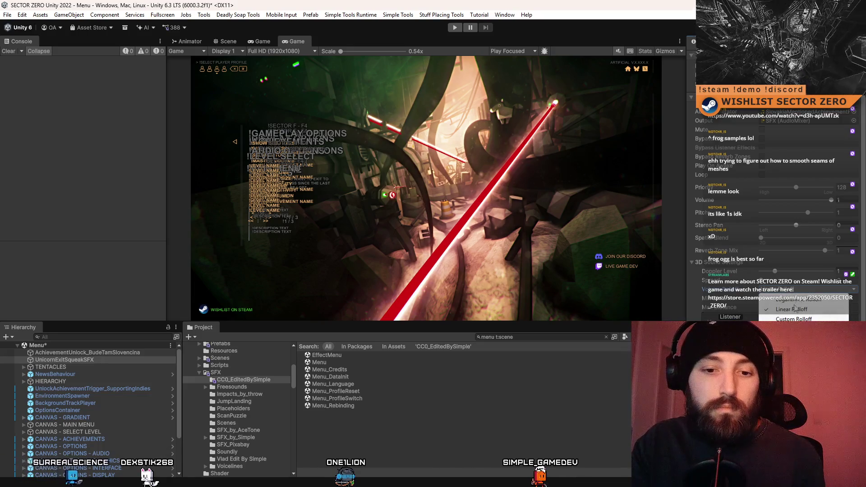
{"action": "left_click", "coordinate": [795, 309]}
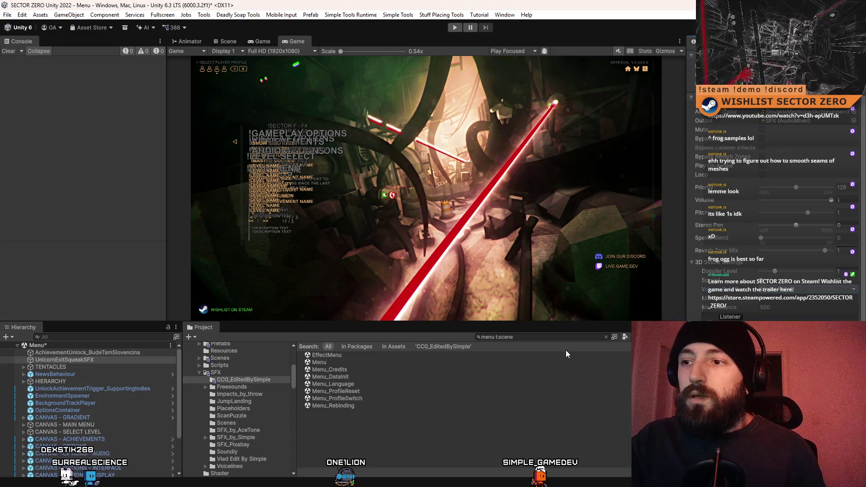
{"action": "left_click", "coordinate": [570, 339]}
{"action": "type", "text": "init"}
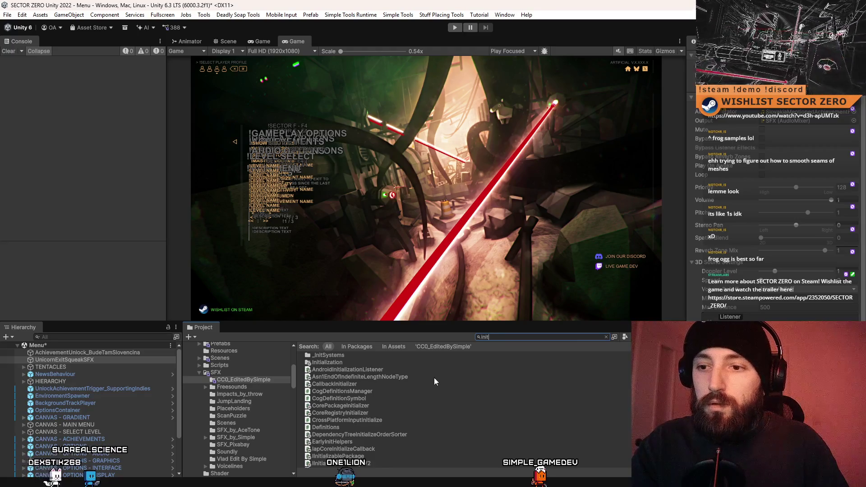
Open the Menu_DataInit scene, saving the modified Menu scene, and enter Play mode.
{"action": "type", "text": " data"}
{"action": "left_click", "coordinate": [367, 356]}
{"action": "double_click", "coordinate": [368, 357]}
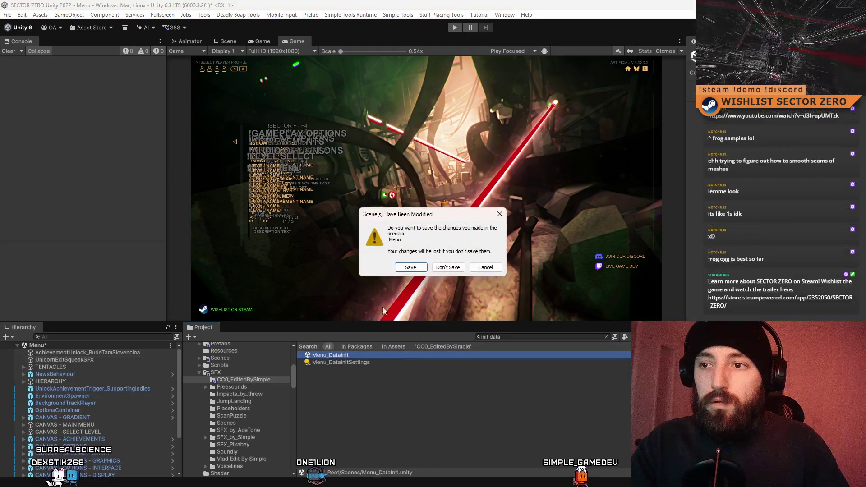
{"action": "left_click", "coordinate": [413, 266]}
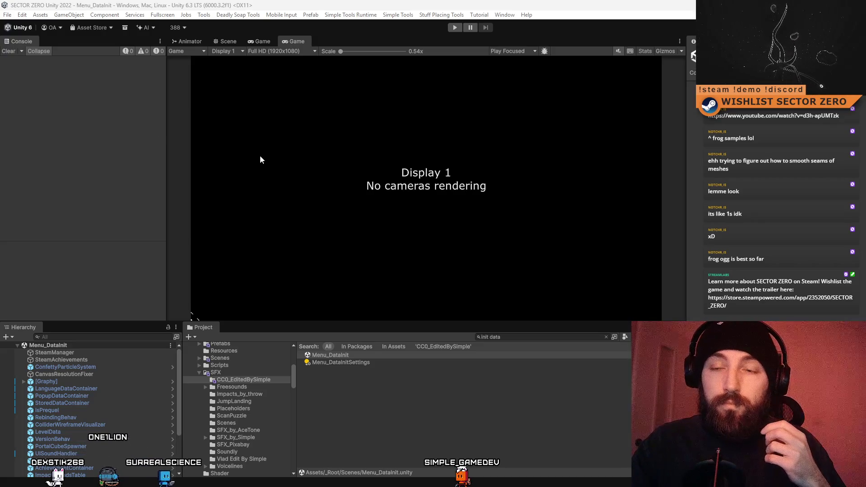
{"action": "left_click", "coordinate": [455, 28]}
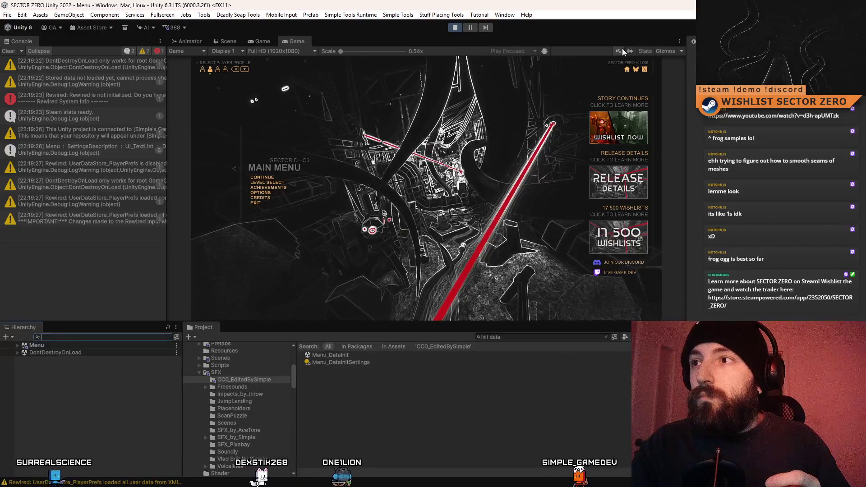
Filter the Hierarchy by 'sfx' and select UnicornExitSqueakSFX.
{"action": "left_click", "coordinate": [103, 336]}
{"action": "type", "text": "sf"}
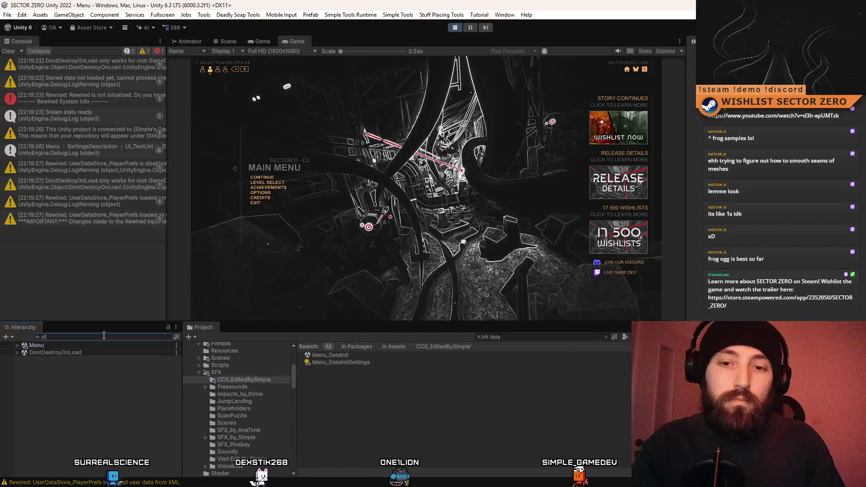
{"action": "type", "text": "x"}
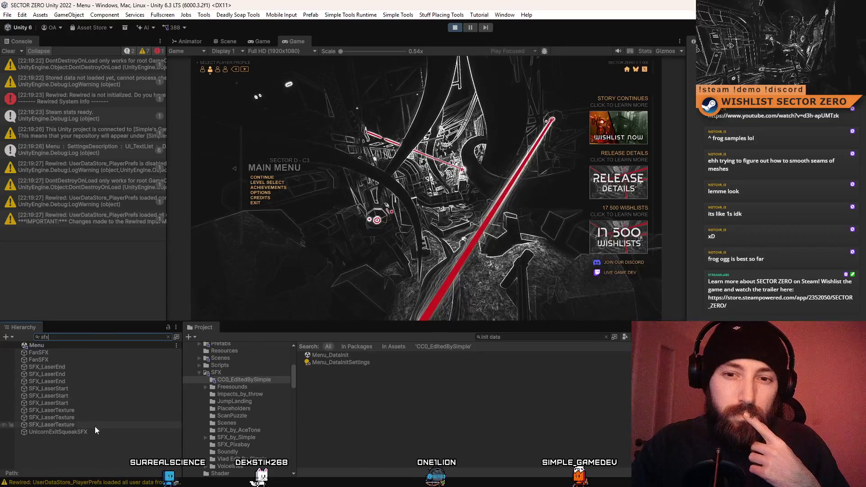
{"action": "left_click", "coordinate": [95, 430]}
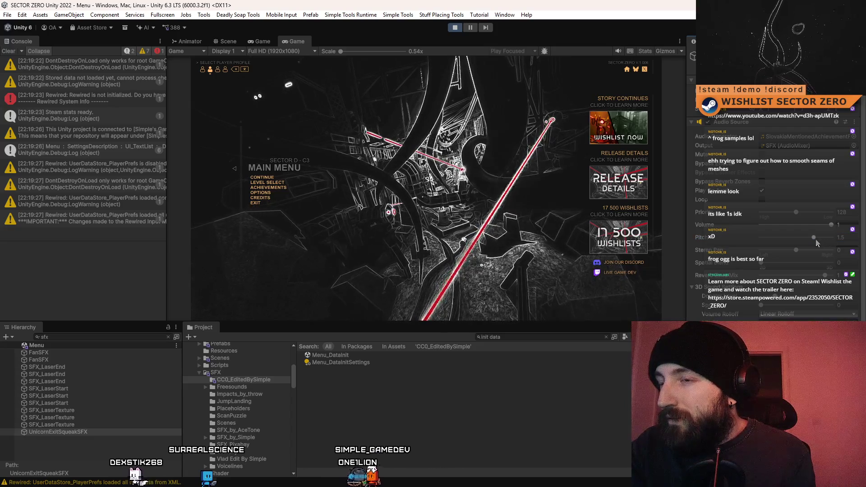
Set its Audio Source Pitch to 1 and Spatial Blend to about 0.55.
{"action": "left_click_drag", "start_coordinate": [815, 241], "coordinate": [809, 238]}
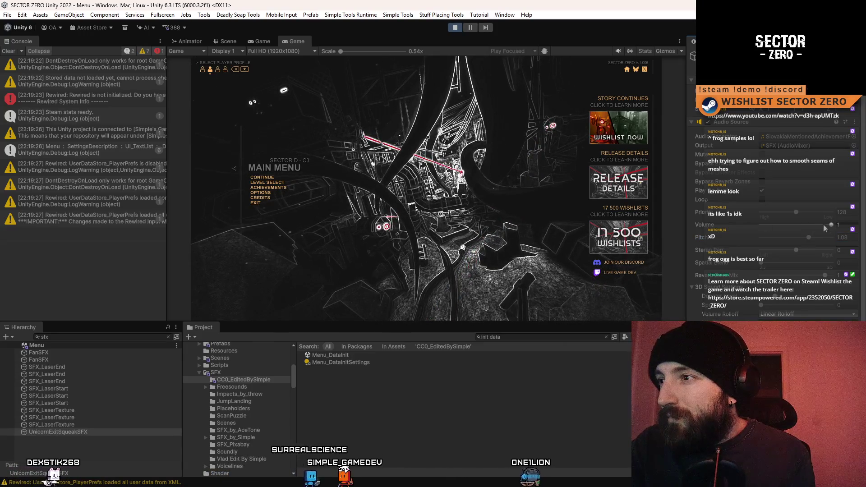
{"action": "double_click", "coordinate": [851, 237]}
{"action": "key", "text": "Return"}
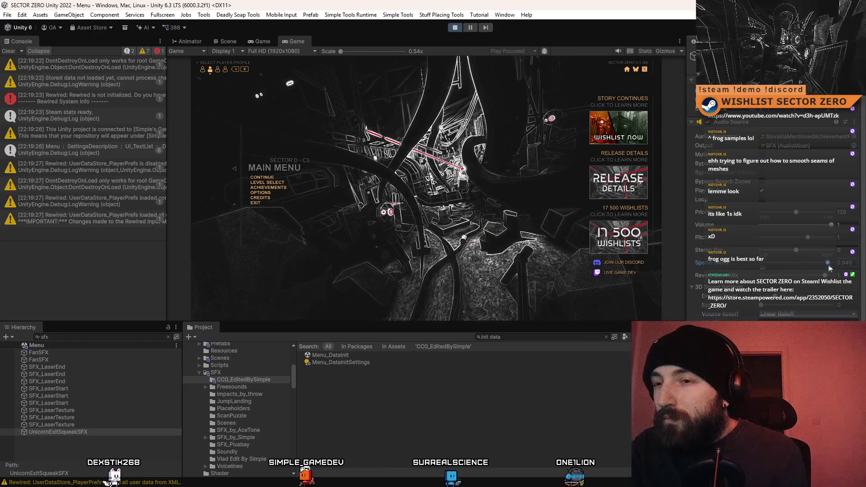
{"action": "left_click_drag", "start_coordinate": [799, 265], "coordinate": [795, 264]}
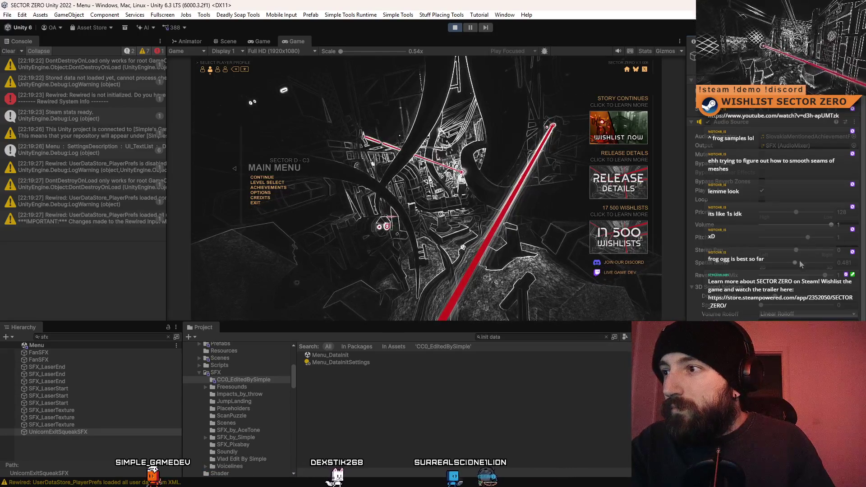
{"action": "left_click_drag", "start_coordinate": [801, 264], "coordinate": [804, 264]}
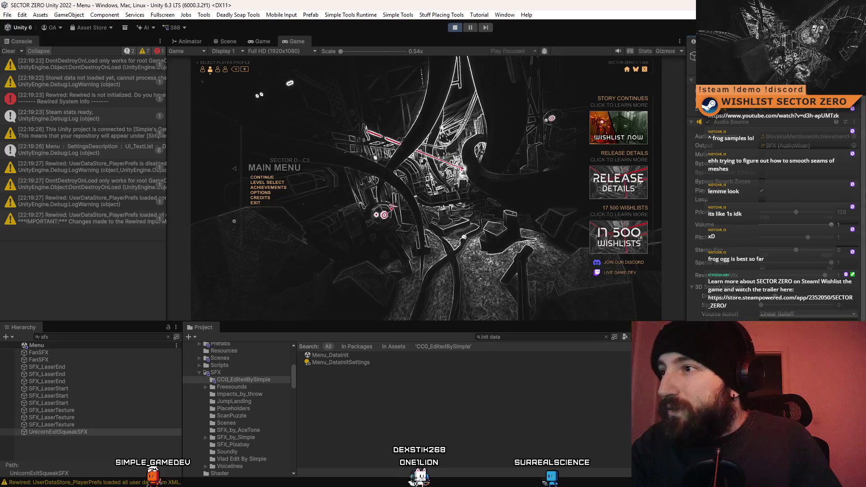
Clear the 'sfx' Hierarchy filter so the whole Menu scene is listed again.
{"action": "left_click", "coordinate": [232, 40]}
{"action": "double_click", "coordinate": [127, 334]}
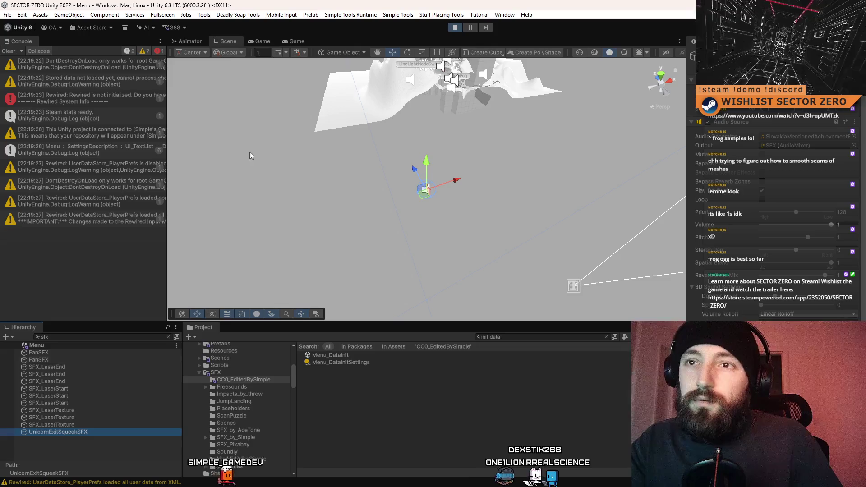
{"action": "key", "text": "BackSpace"}
Orbit the Scene camera through the level structures, checking the main menu in Game view.
{"action": "mouse_move", "coordinate": [518, 136]}
{"action": "left_mouse_down"}
{"action": "mouse_move", "coordinate": [315, 149]}
{"action": "mouse_move", "coordinate": [320, 166]}
{"action": "mouse_move", "coordinate": [270, 170]}
{"action": "mouse_move", "coordinate": [279, 178]}
{"action": "left_mouse_up"}
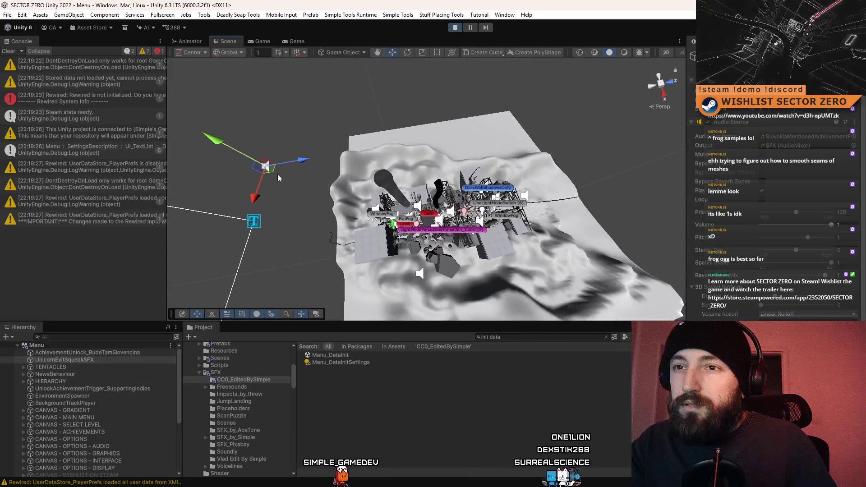
{"action": "mouse_move", "coordinate": [454, 224]}
{"action": "left_mouse_down"}
{"action": "mouse_move", "coordinate": [432, 201]}
{"action": "mouse_move", "coordinate": [443, 204]}
{"action": "left_mouse_up"}
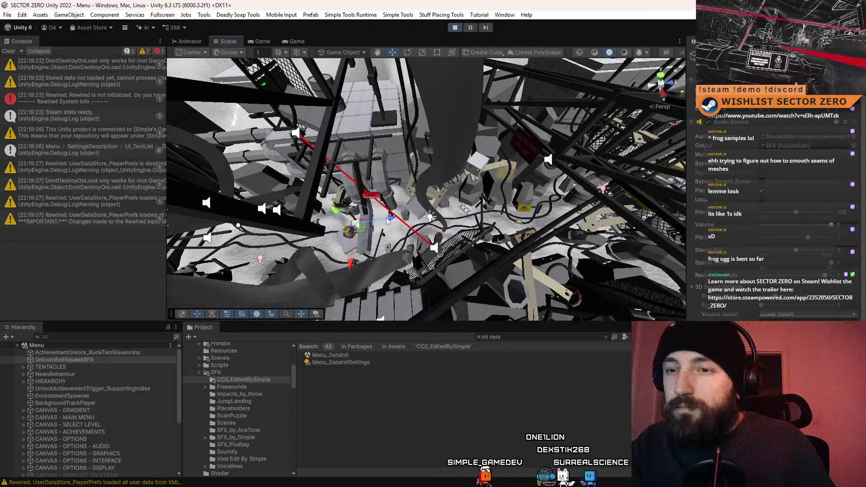
{"action": "mouse_move", "coordinate": [388, 221]}
{"action": "left_mouse_down"}
{"action": "mouse_move", "coordinate": [342, 210]}
{"action": "mouse_move", "coordinate": [396, 113]}
{"action": "left_mouse_up"}
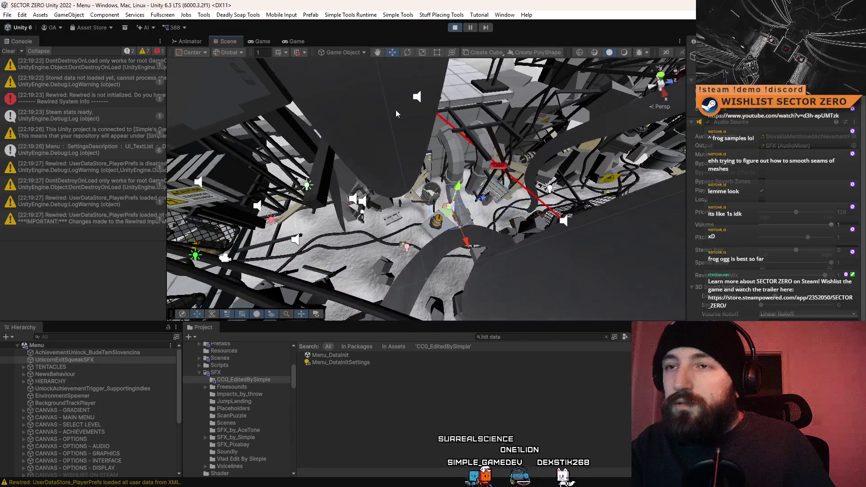
{"action": "left_click", "coordinate": [297, 41]}
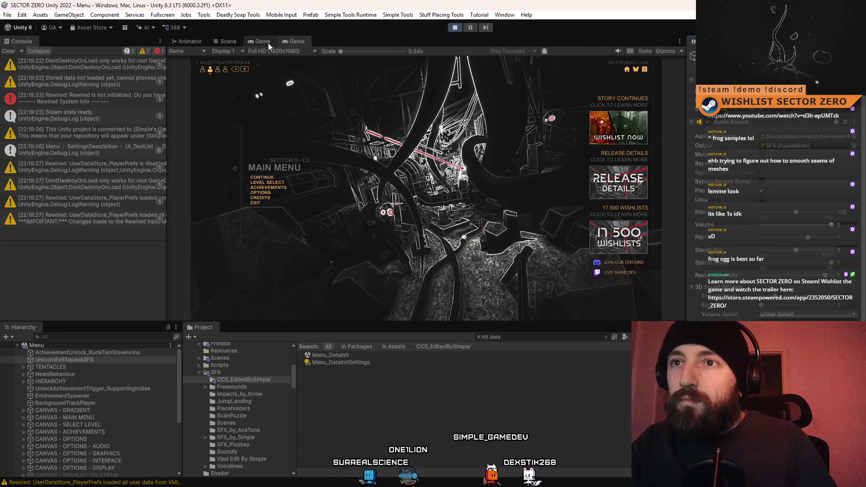
{"action": "left_click", "coordinate": [227, 41]}
{"action": "mouse_move", "coordinate": [358, 144]}
{"action": "left_mouse_down"}
{"action": "mouse_move", "coordinate": [444, 153]}
{"action": "mouse_move", "coordinate": [451, 198]}
{"action": "left_mouse_up"}
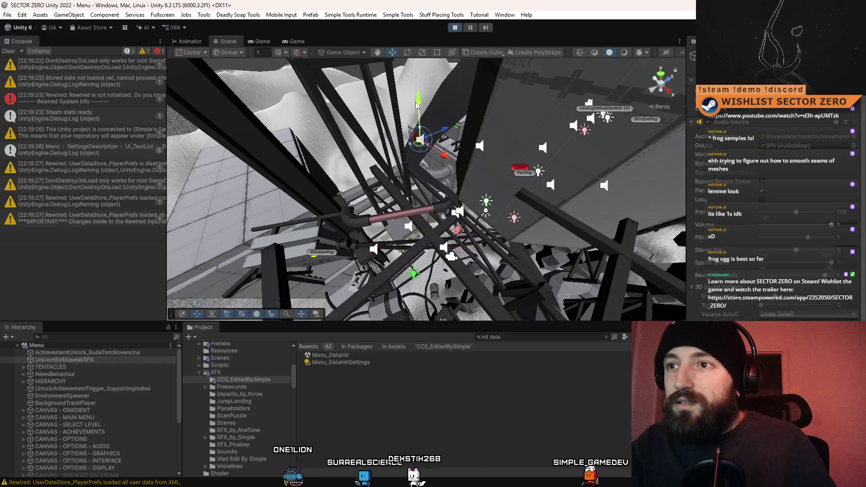
{"action": "left_click", "coordinate": [285, 41]}
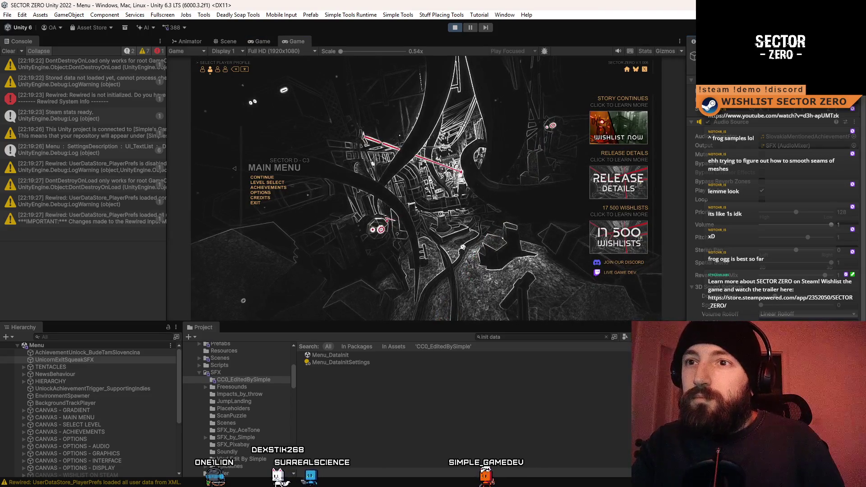
Pull back to a level overview and orbit closer to the tower, alternating with Game view.
{"action": "left_click", "coordinate": [226, 41]}
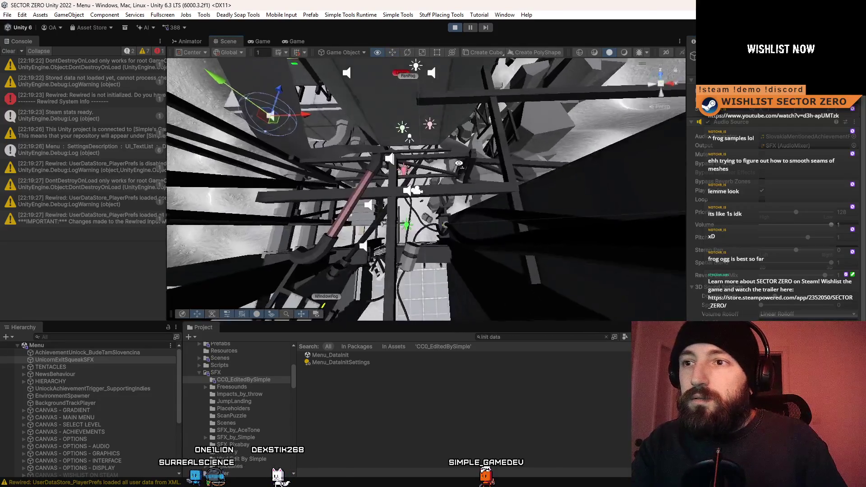
{"action": "left_click_drag", "start_coordinate": [458, 164], "coordinate": [291, 34]}
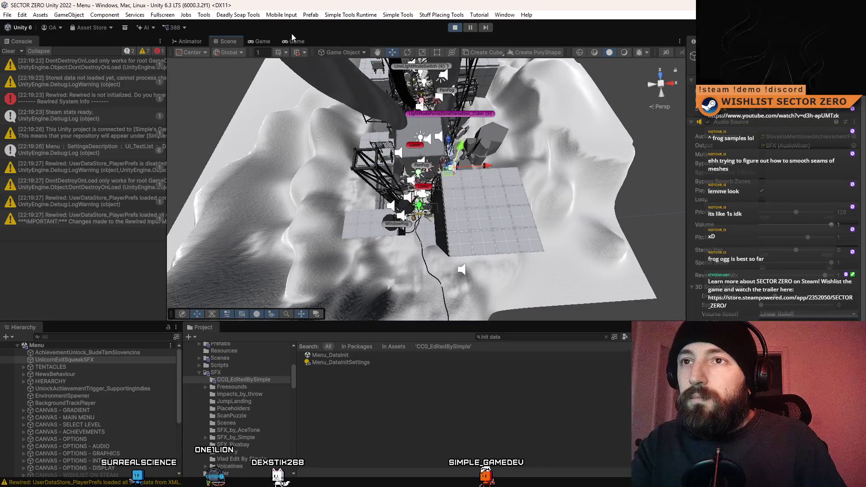
{"action": "key", "text": "ctrl+2"}
{"action": "left_click", "coordinate": [304, 40]}
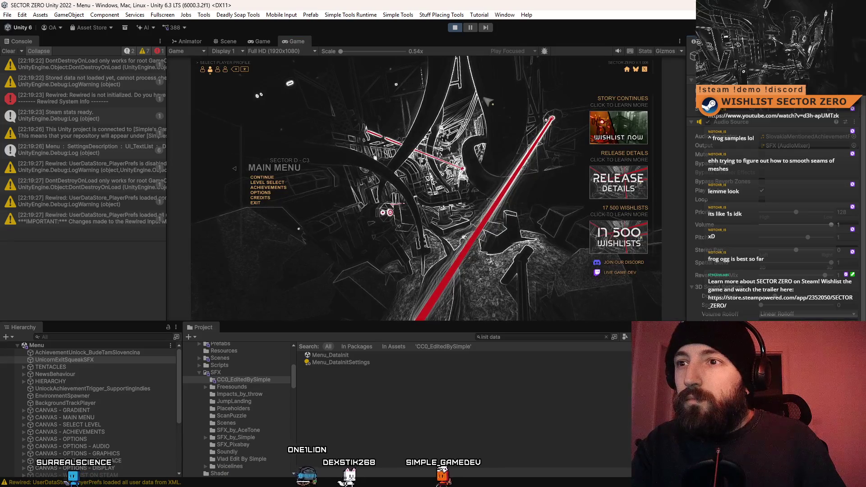
{"action": "left_click", "coordinate": [229, 41]}
{"action": "left_click_drag", "start_coordinate": [449, 92], "coordinate": [491, 265]}
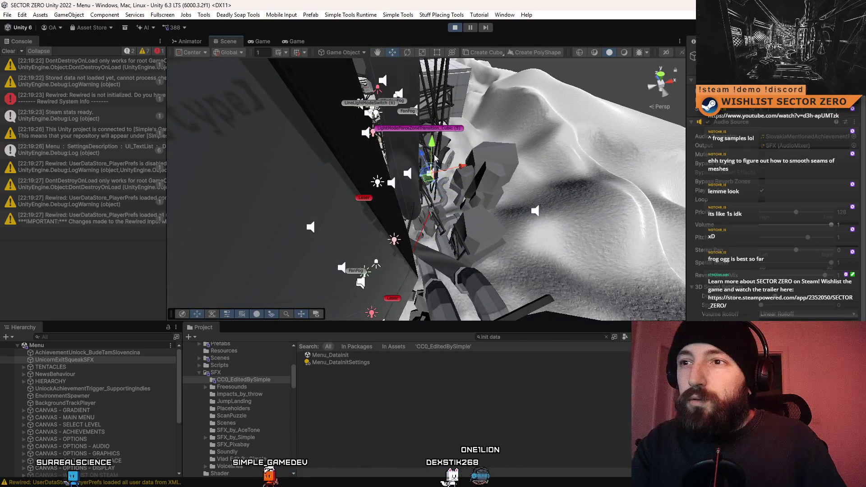
{"action": "left_click", "coordinate": [282, 40]}
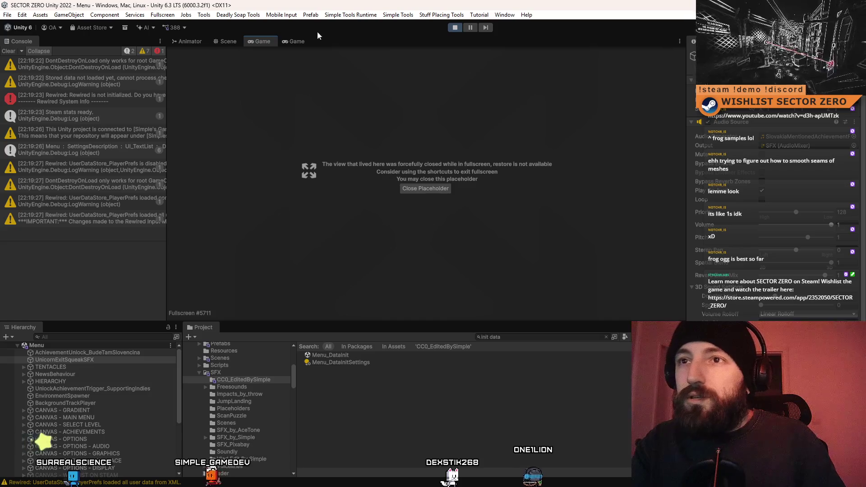
Maximize and restore the Scene view, then switch between the Scene and Game views.
{"action": "left_click", "coordinate": [262, 41]}
{"action": "left_click", "coordinate": [233, 43]}
{"action": "double_click", "coordinate": [234, 42]}
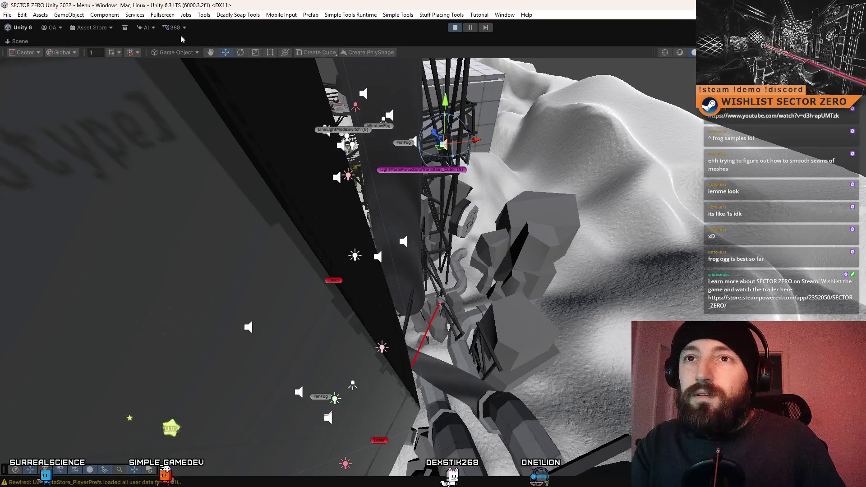
{"action": "double_click", "coordinate": [27, 41]}
{"action": "left_click", "coordinate": [293, 41]}
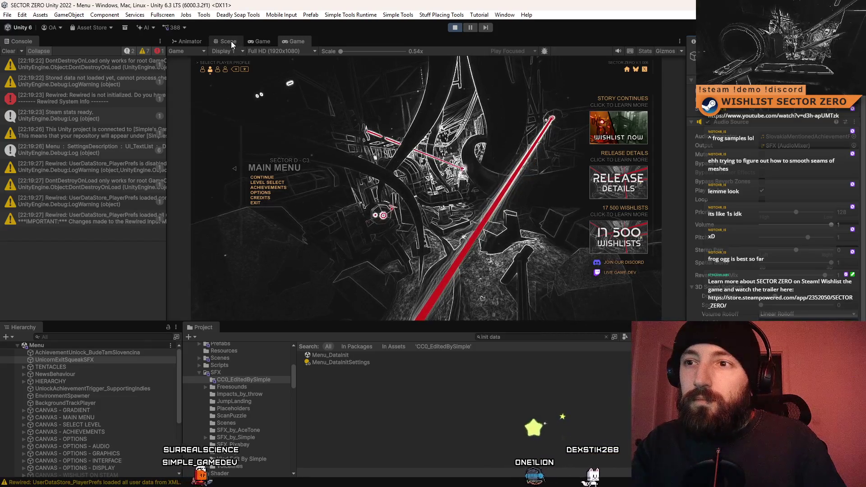
{"action": "key", "text": "ctrl+1"}
{"action": "scroll", "coordinate": [446, 130], "scroll_direction": "down", "scroll_amount": 10}
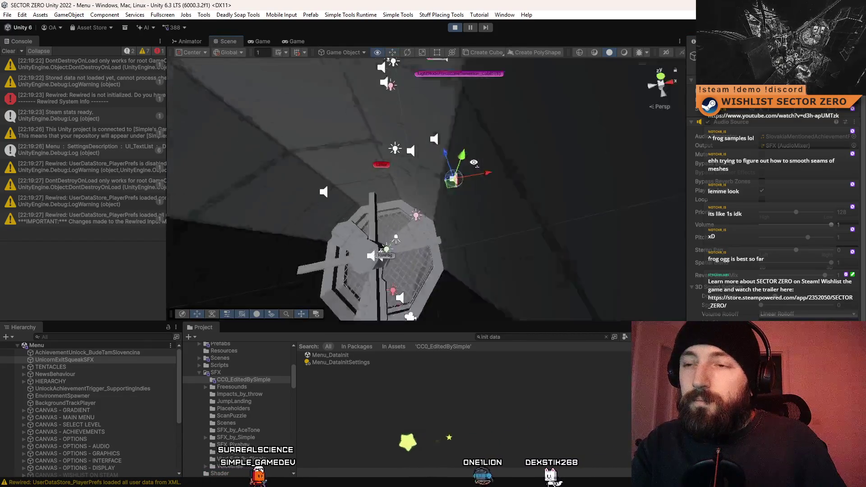
{"action": "key", "text": "ctrl+2"}
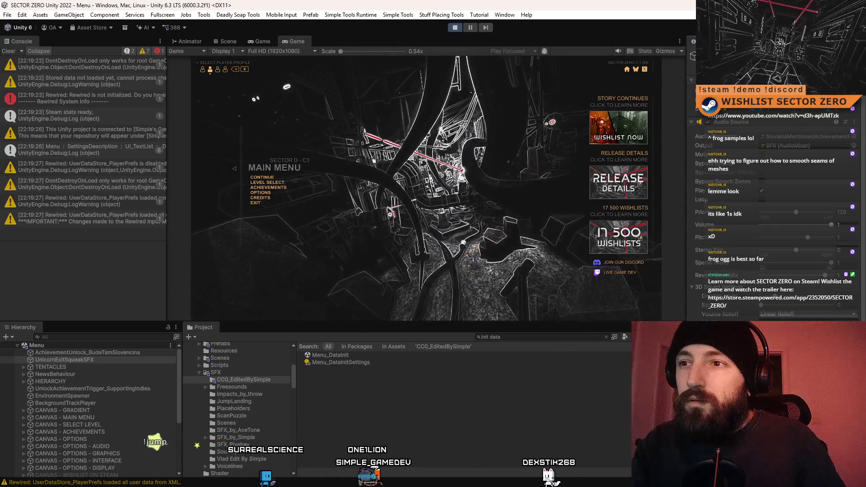
In the Game view, lower Spatial Blend from 1 to 0.474 and reselect UnicornExitSqueakSFX.
{"action": "left_click", "coordinate": [259, 41]}
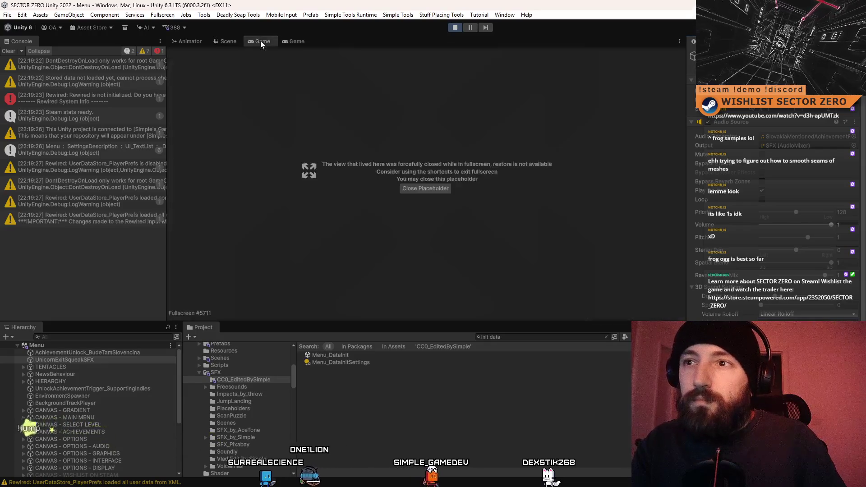
{"action": "left_click", "coordinate": [294, 41]}
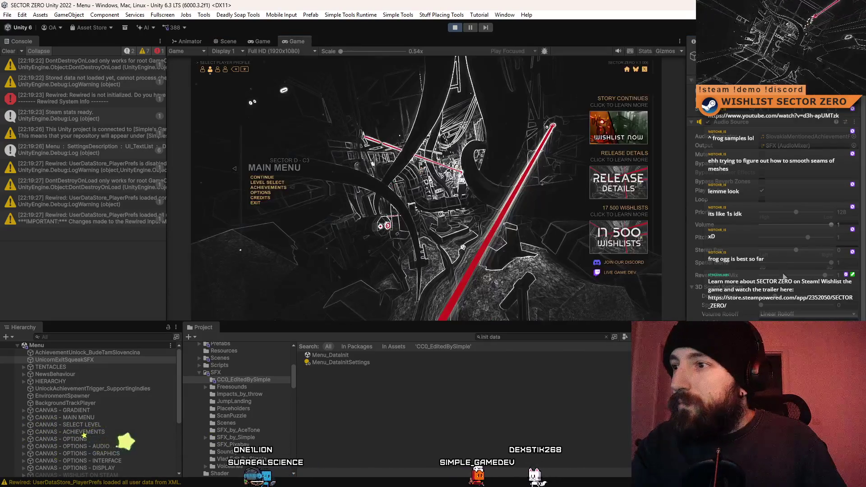
{"action": "left_click_drag", "start_coordinate": [818, 258], "coordinate": [793, 262]}
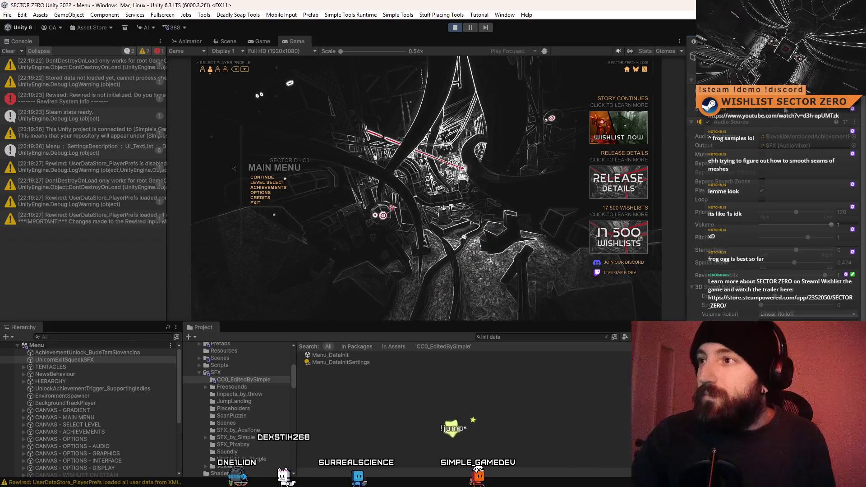
{"action": "left_click", "coordinate": [123, 361]}
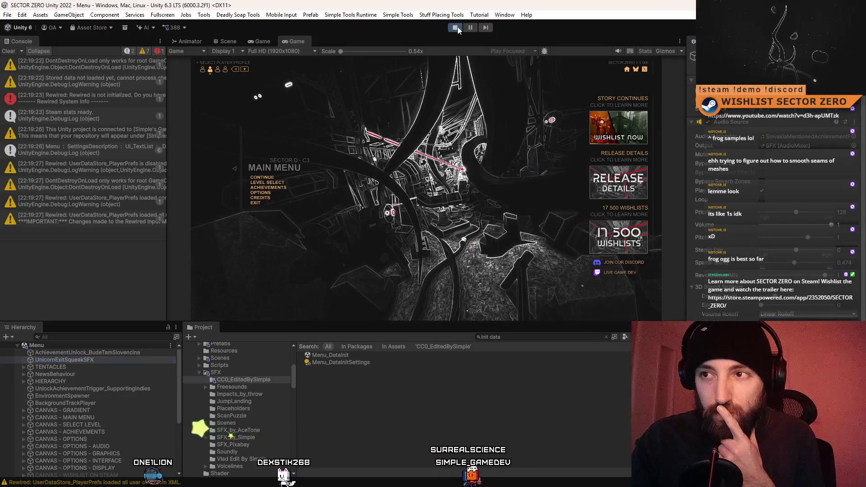
Stop Play mode and open the Menu scene found with 'menu t:scene'.
{"action": "left_click", "coordinate": [456, 27]}
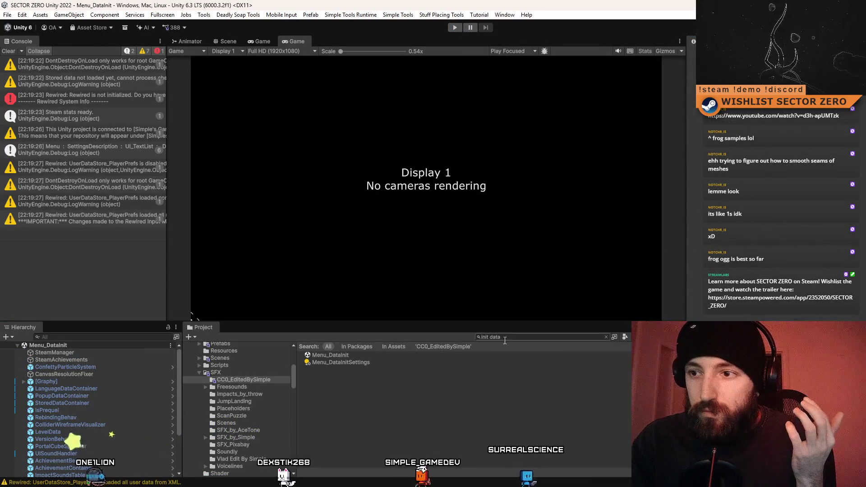
{"action": "left_click", "coordinate": [509, 337]}
{"action": "type", "text": "menu"}
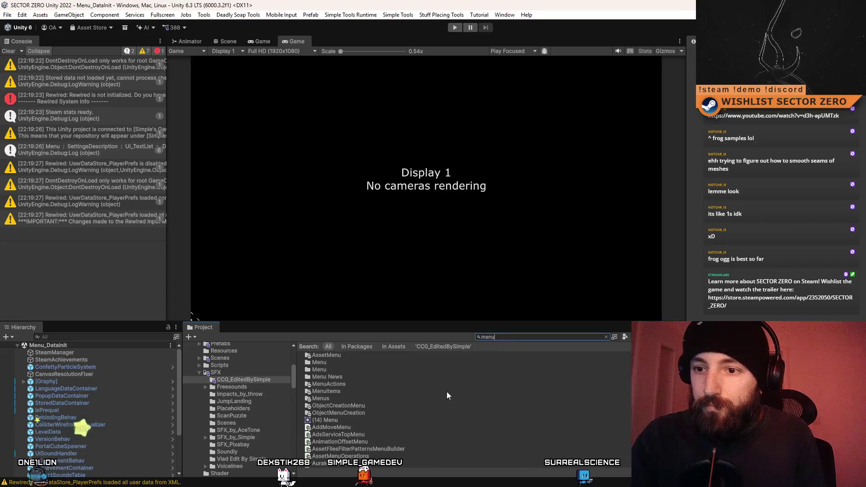
{"action": "type", "text": " t:scene"}
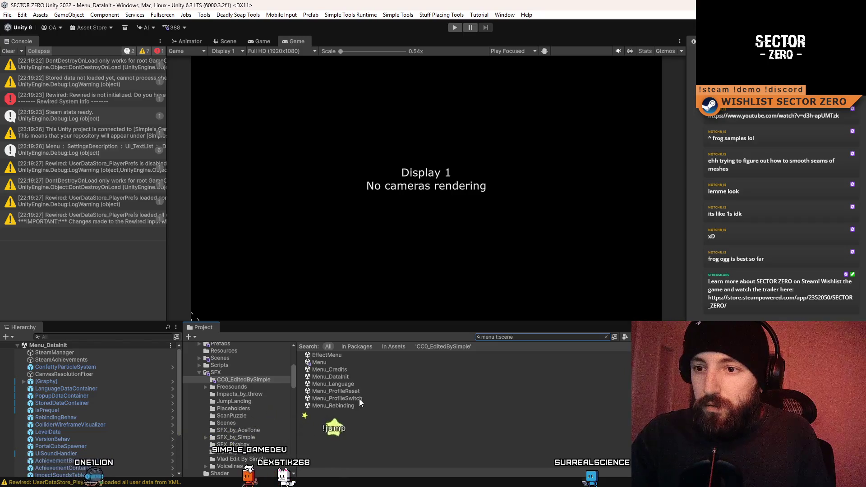
{"action": "double_click", "coordinate": [347, 363]}
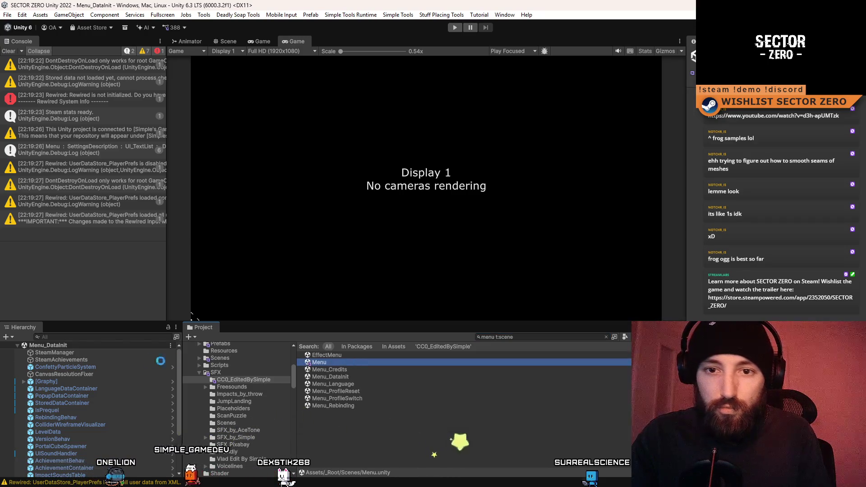
Duplicate UnicornExitSqueakSFX, naming the copy UnicornExitSqueakSFX without the (1) suffix.
{"action": "left_click", "coordinate": [106, 360]}
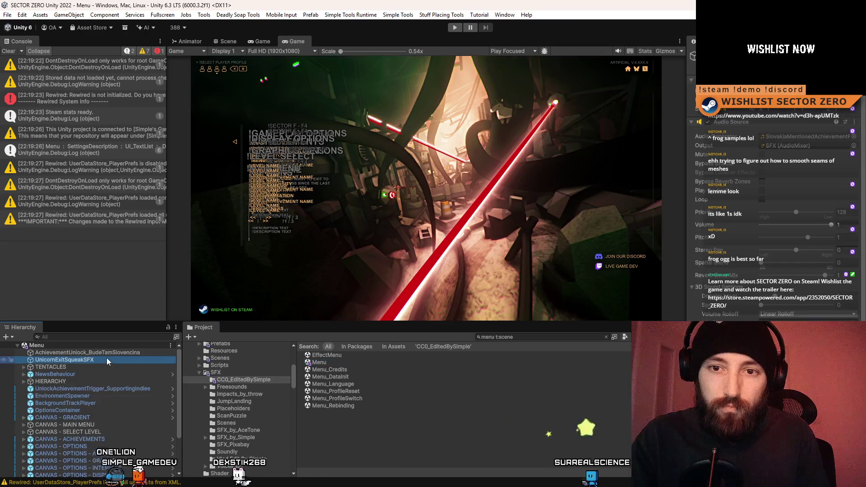
{"action": "key", "text": "ctrl+d"}
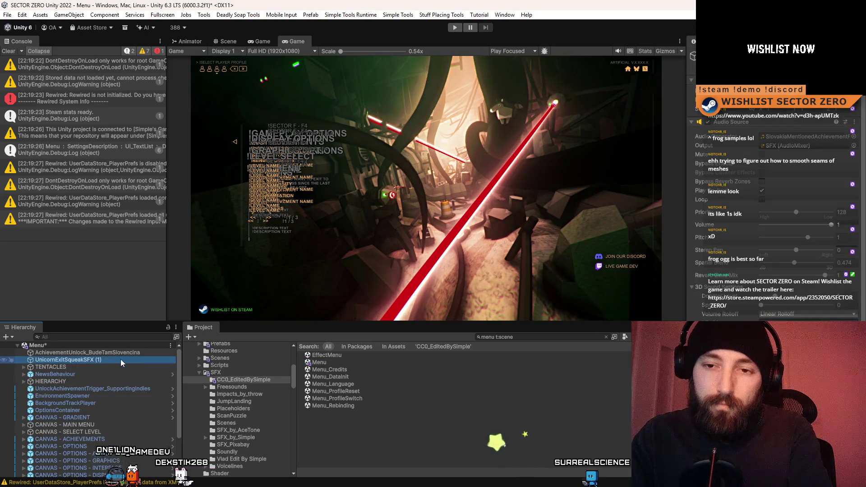
{"action": "left_click", "coordinate": [120, 359]}
{"action": "key", "text": "BackSpace"}
{"action": "key", "text": "BackSpace"}
{"action": "key", "text": "BackSpace"}
{"action": "key", "text": "Return"}
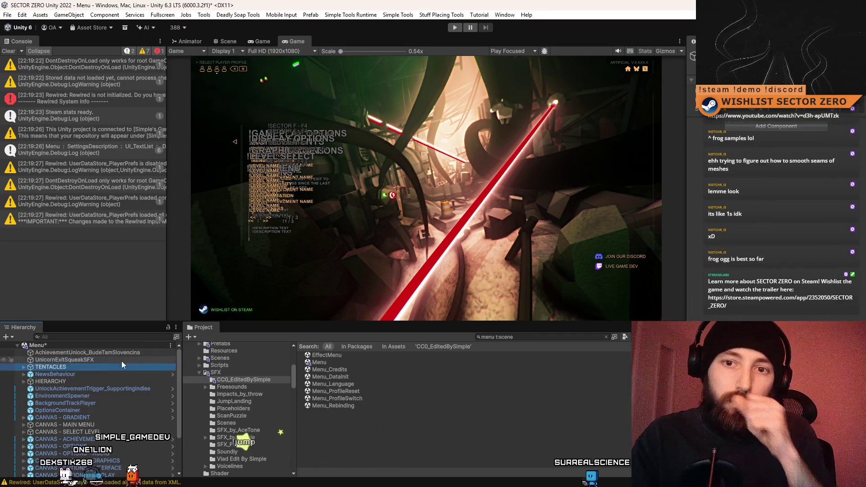
Rename the UnicornExitSqueakSFX object to SlovakiaMentionedAchievementSFX.
{"action": "left_click", "coordinate": [121, 360]}
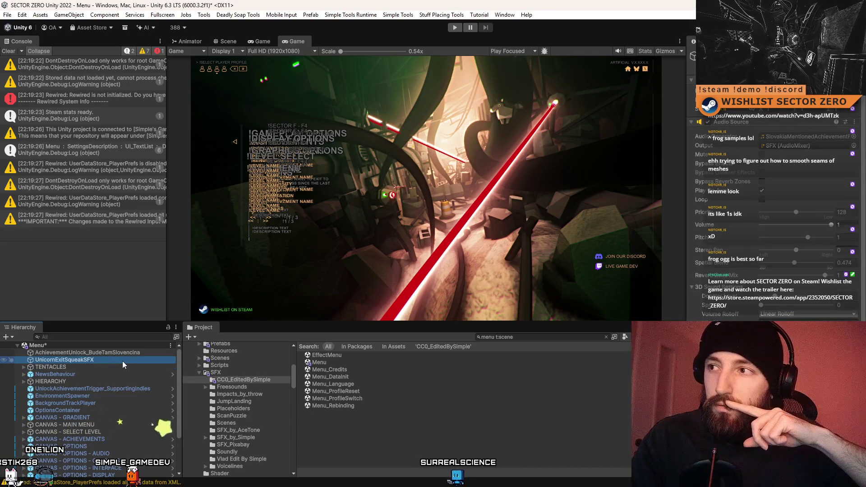
{"action": "left_click", "coordinate": [123, 361]}
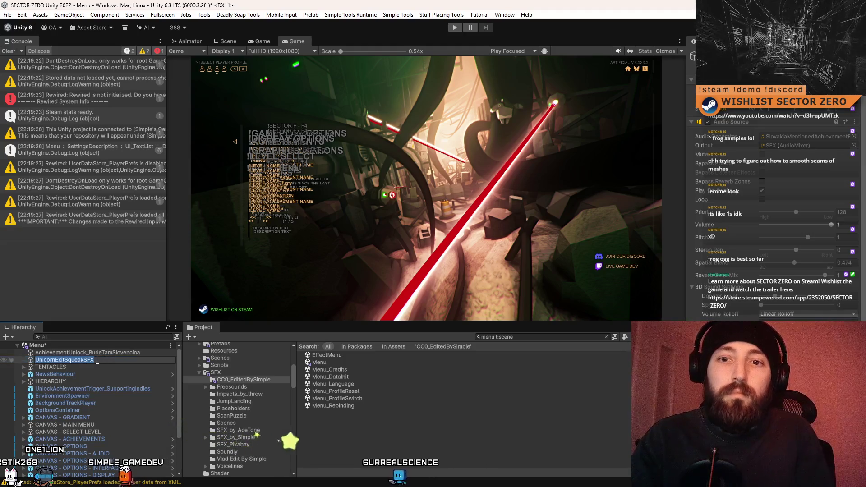
{"action": "left_click_drag", "start_coordinate": [77, 359], "coordinate": [2, 359]}
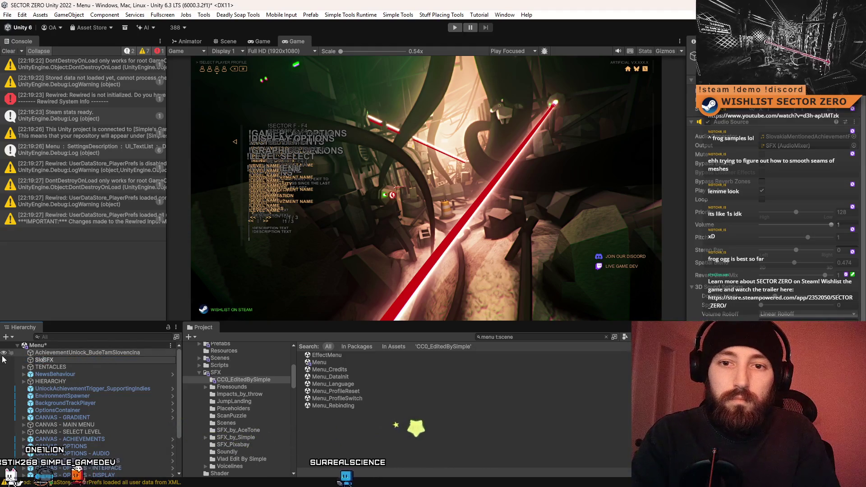
{"action": "type", "text": "vakiaMentione"}
{"action": "type", "text": "dAchievement"}
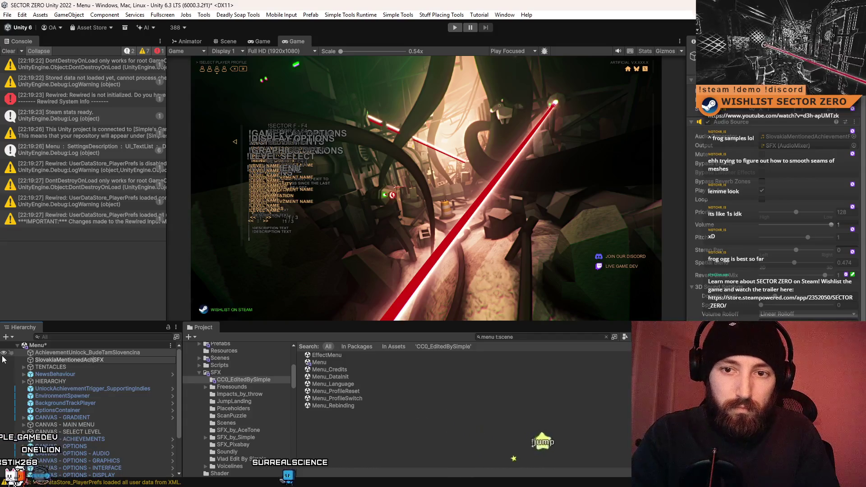
{"action": "key", "text": "Return"}
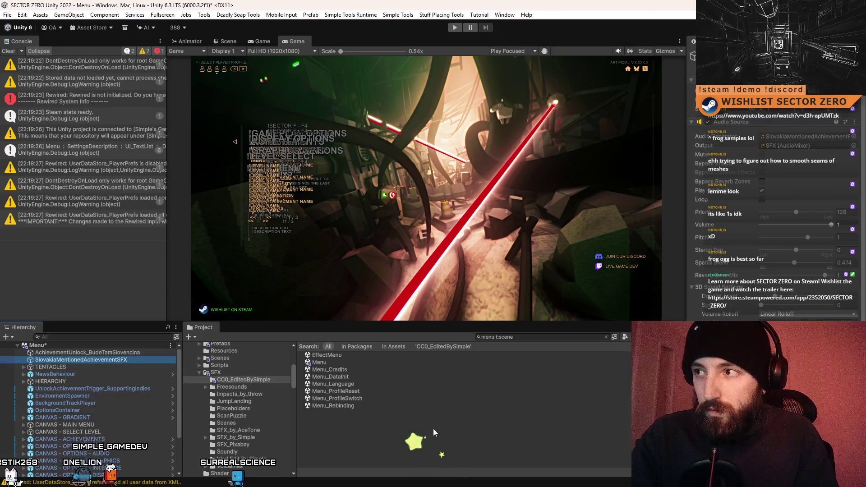
Search the Project for 'slovakia' to find the SlovakiaMentionedAchievementFujara clip.
{"action": "left_click", "coordinate": [394, 430]}
{"action": "left_click", "coordinate": [534, 336]}
{"action": "type", "text": "slovakia menti"}
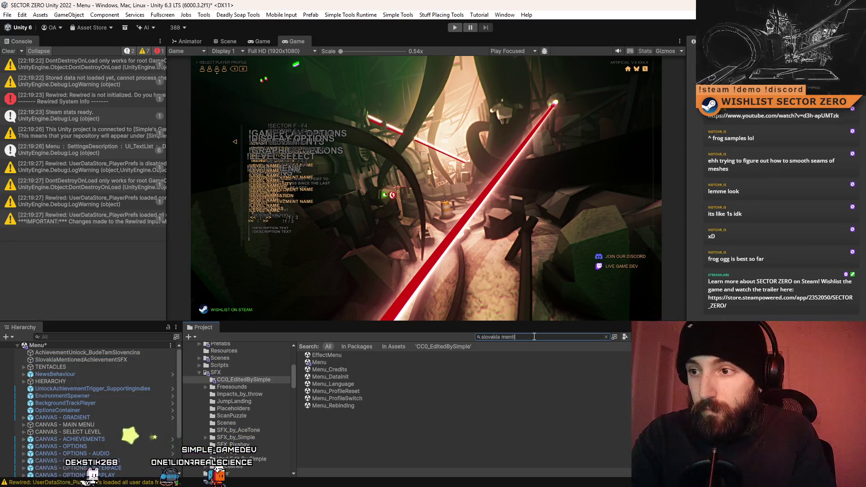
{"action": "key", "text": "BackSpace"}
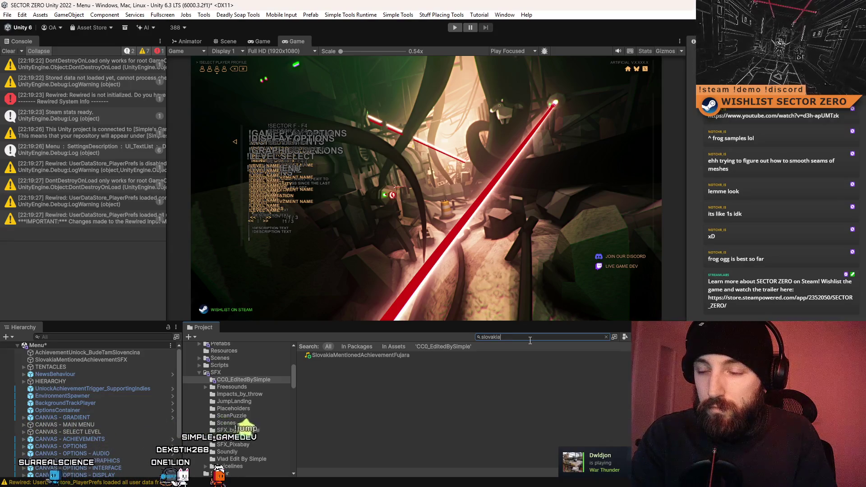
Search 'achievement' and view the AchievementUnlock_BudeTamSlovencina script in the Inspector.
{"action": "type", "text": "chievement"}
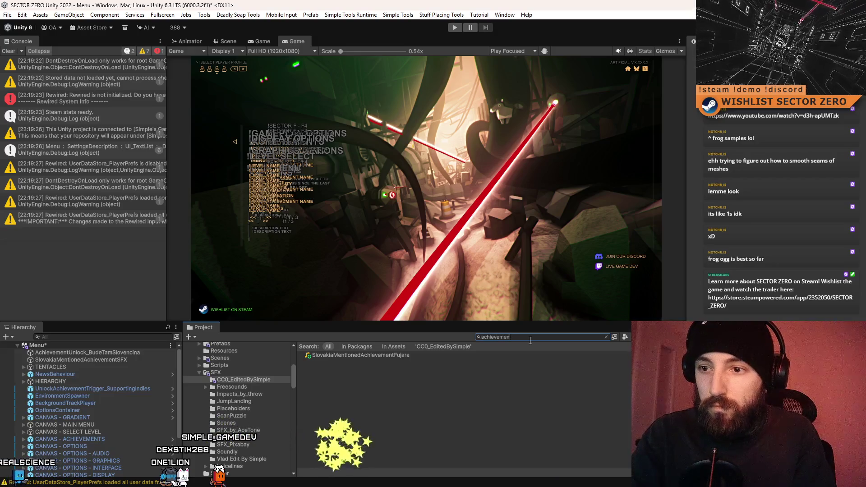
{"action": "scroll", "coordinate": [477, 385], "scroll_direction": "down", "scroll_amount": 4}
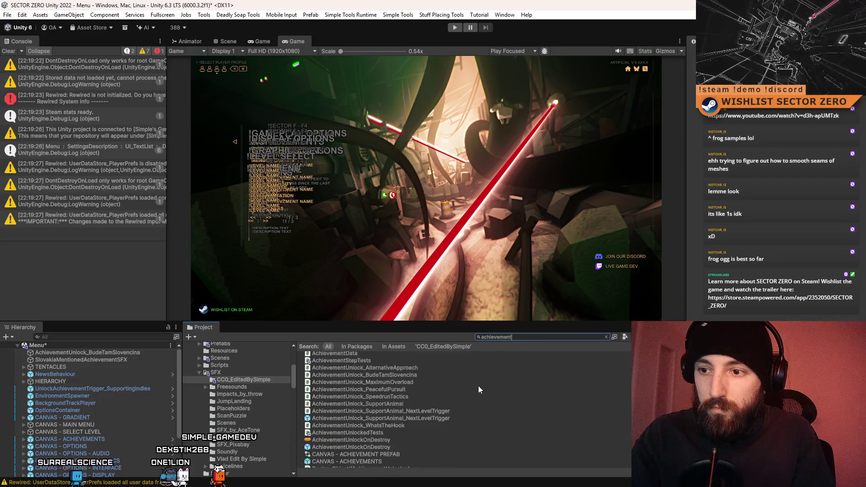
{"action": "left_click", "coordinate": [434, 375]}
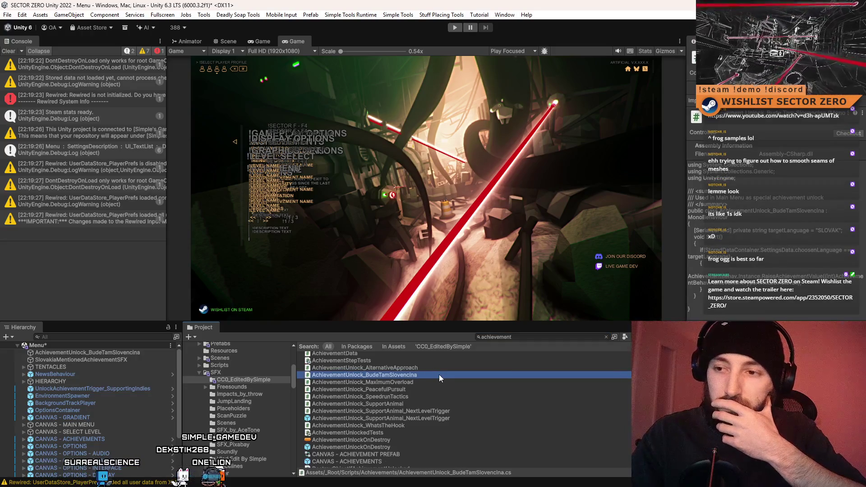
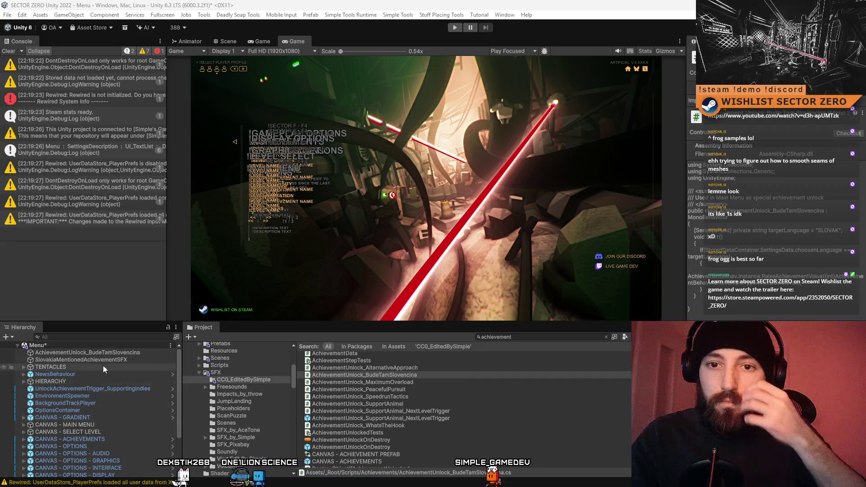
Check that SlovakiaMentionedAchievementSFX's Audio Source outputs to the SFX mixer group, then go to Visual Studio.
{"action": "left_click", "coordinate": [114, 362]}
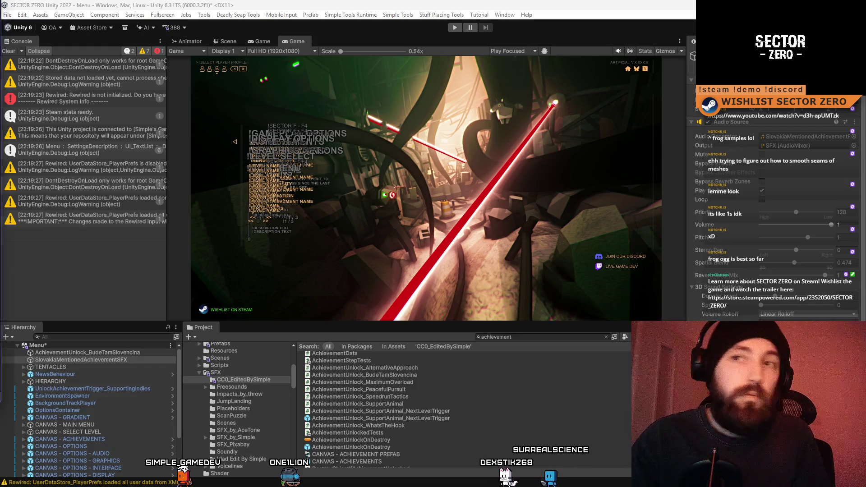
{"action": "key", "text": "alt+Tab"}
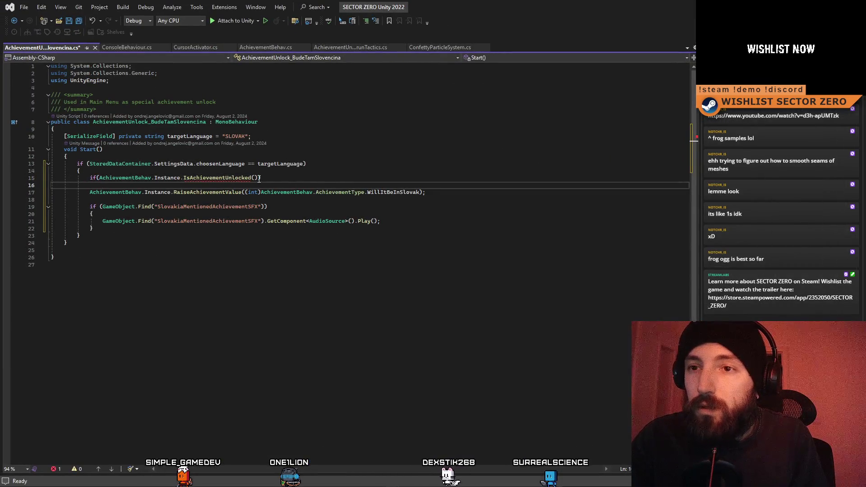
Add the check that the WillItBeInSlovak achievement is unlocked == false, with an empty block.
{"action": "left_click", "coordinate": [256, 178]}
{"action": "type", "text": "(int)AchievementBehav.AchievementType.WillItBeInSlovak"}
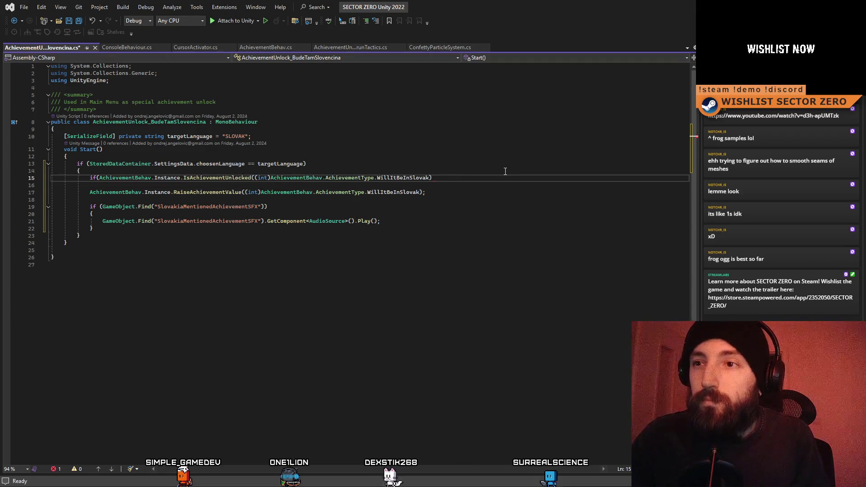
{"action": "key", "text": "End"}
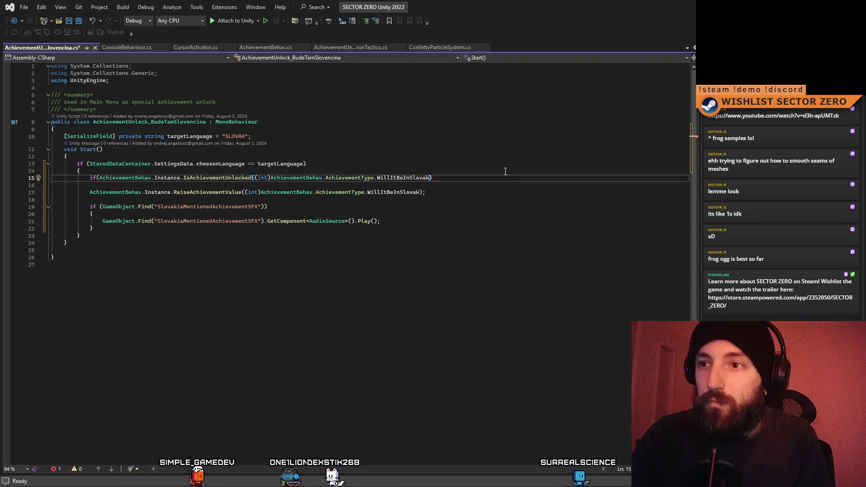
{"action": "type", "text": " == fa"}
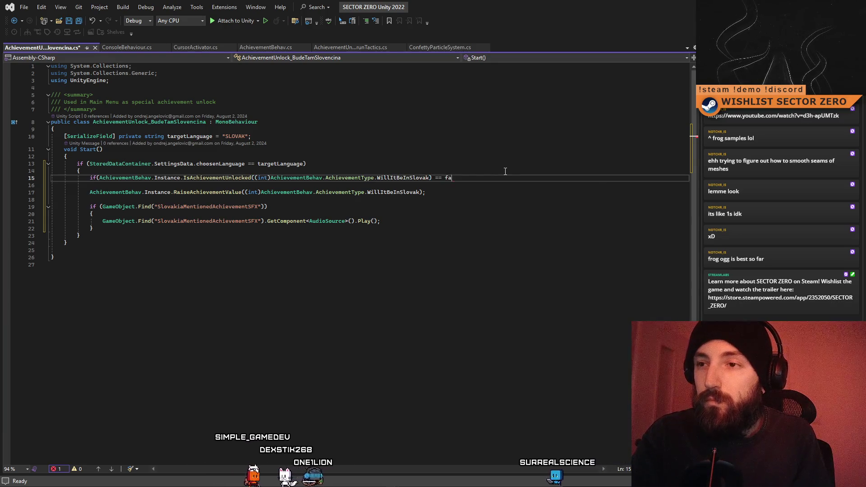
{"action": "type", "text": "lse) {"}
{"action": "key", "text": "Escape"}
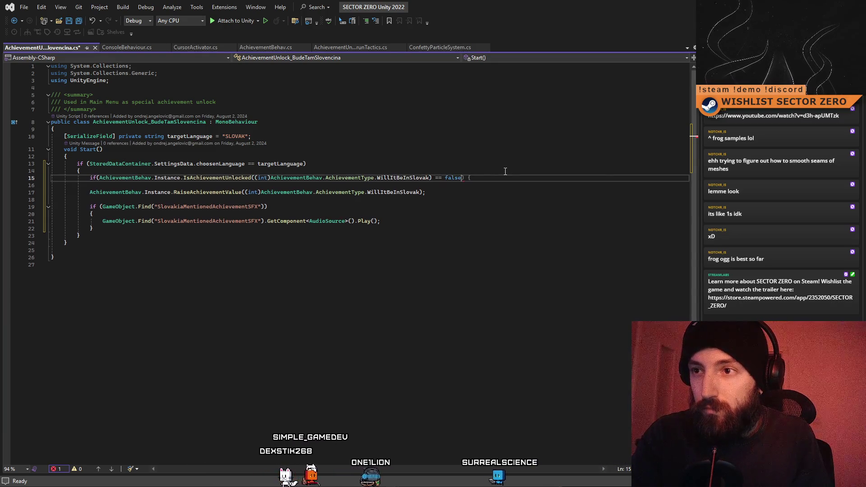
{"action": "key", "text": "Return"}
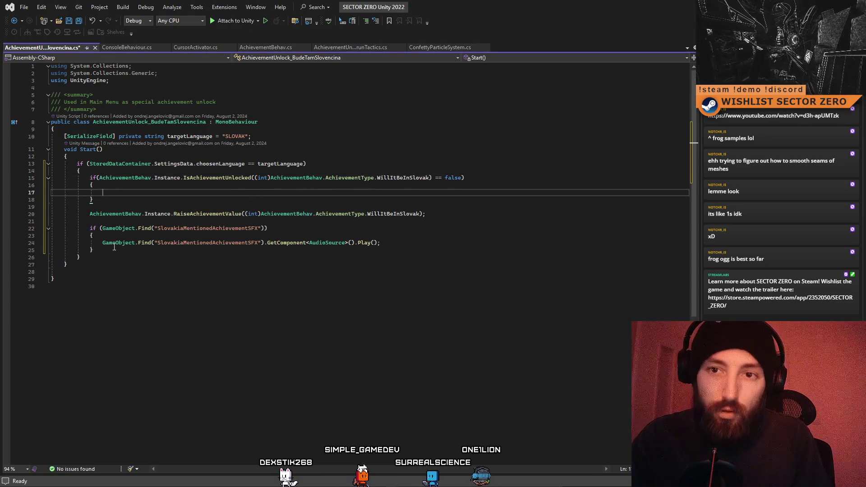
Move the Slovakia sound-playing block inside the new unlock check.
{"action": "mouse_move", "coordinate": [102, 243]}
{"action": "left_mouse_down"}
{"action": "mouse_move", "coordinate": [382, 244]}
{"action": "mouse_move", "coordinate": [91, 230]}
{"action": "left_mouse_up"}
{"action": "key", "text": "ctrl+x"}
{"action": "left_click", "coordinate": [103, 192]}
{"action": "key", "text": "ctrl+v"}
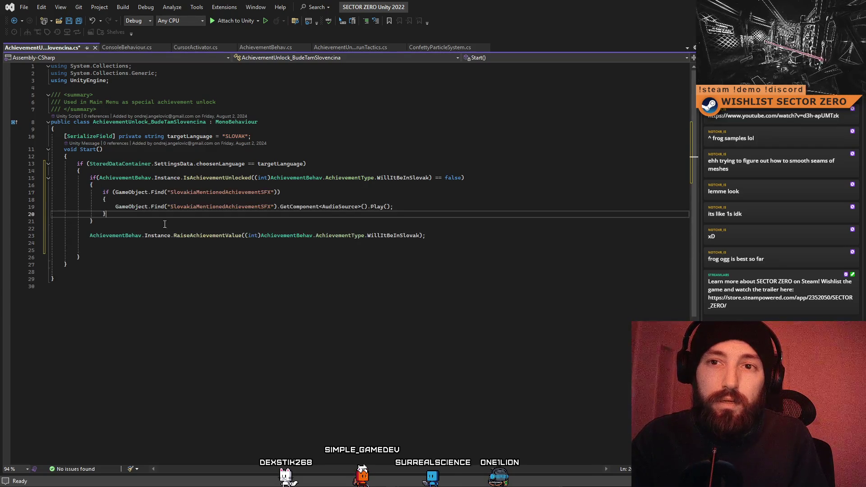
{"action": "left_click", "coordinate": [63, 272]}
Start a new variable declaration, var mySFX, on a fresh line above the SFX lookup.
{"action": "left_click", "coordinate": [309, 195]}
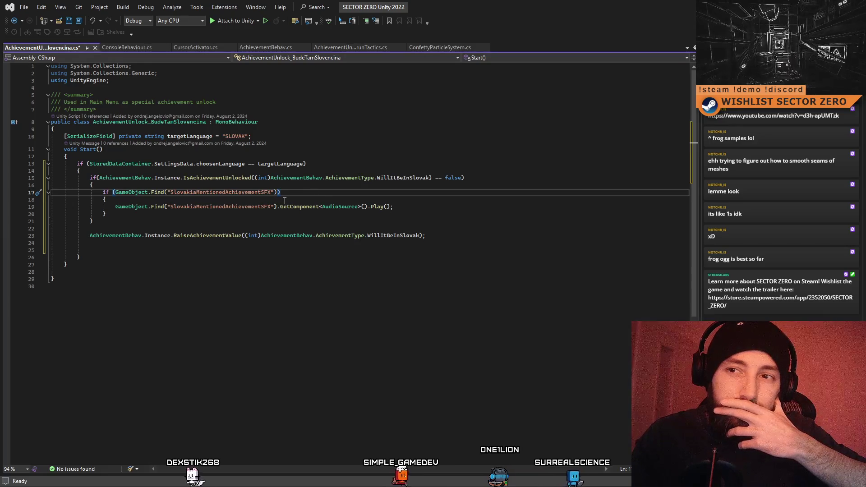
{"action": "left_click", "coordinate": [129, 203]}
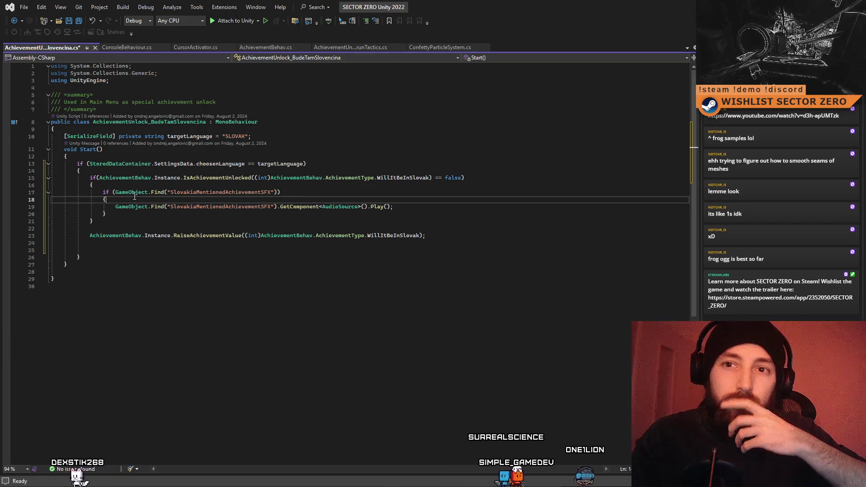
{"action": "left_click", "coordinate": [200, 187]}
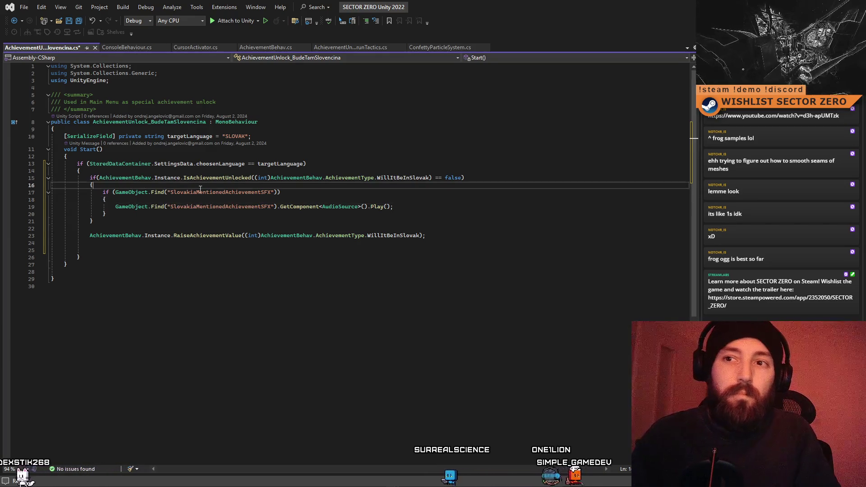
{"action": "key", "text": "Return"}
{"action": "type", "text": "var mySFX ="}
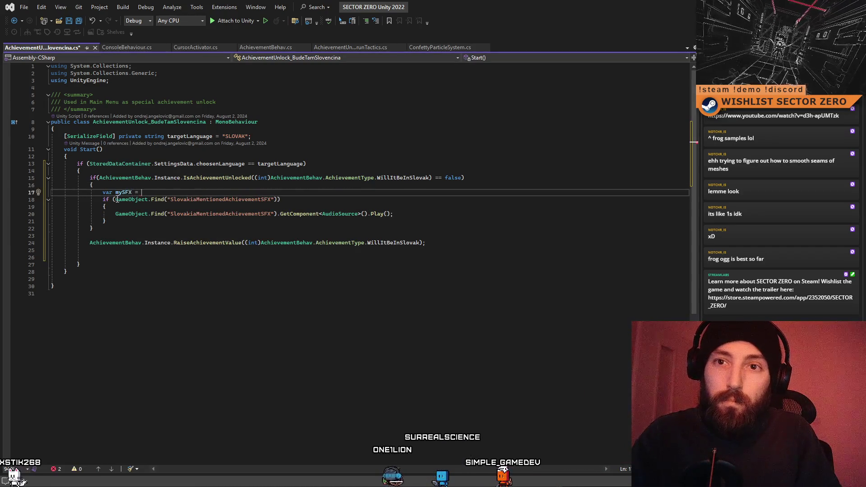
Assign GameObject.Find("SlovakiaMentionedAchievementSFX") to mySFX and change the condition to mySFX != null.
{"action": "mouse_move", "coordinate": [116, 199]}
{"action": "left_mouse_down"}
{"action": "mouse_move", "coordinate": [275, 200]}
{"action": "mouse_move", "coordinate": [93, 185]}
{"action": "left_mouse_up"}
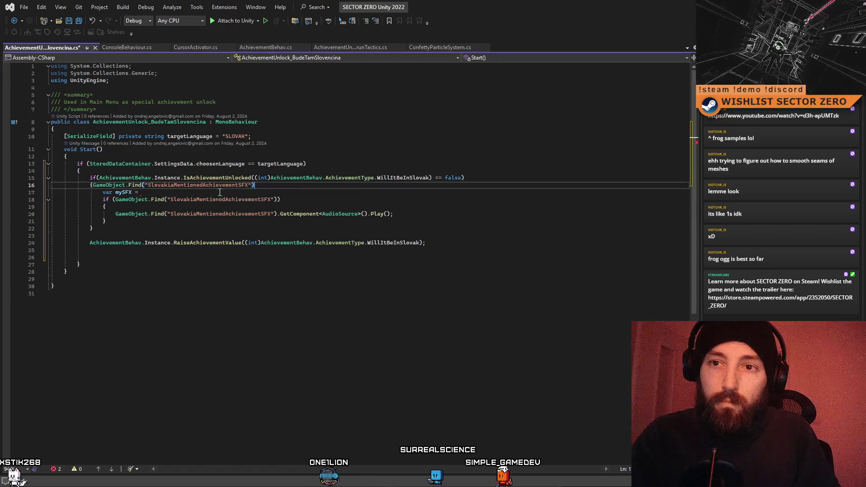
{"action": "left_click", "coordinate": [190, 193]}
{"action": "mouse_move", "coordinate": [171, 185]}
{"action": "left_mouse_down"}
{"action": "mouse_move", "coordinate": [141, 193]}
{"action": "mouse_move", "coordinate": [277, 199]}
{"action": "left_mouse_up"}
{"action": "type", "text": "mySFX != "}
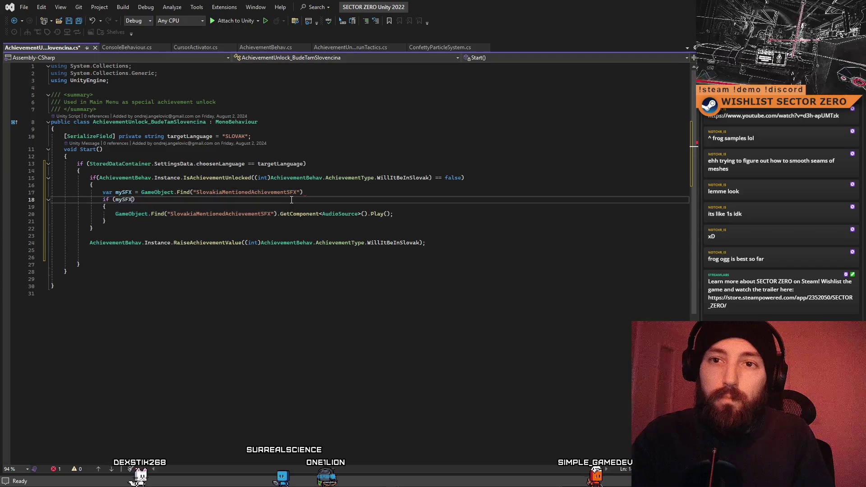
{"action": "type", "text": "null &&"}
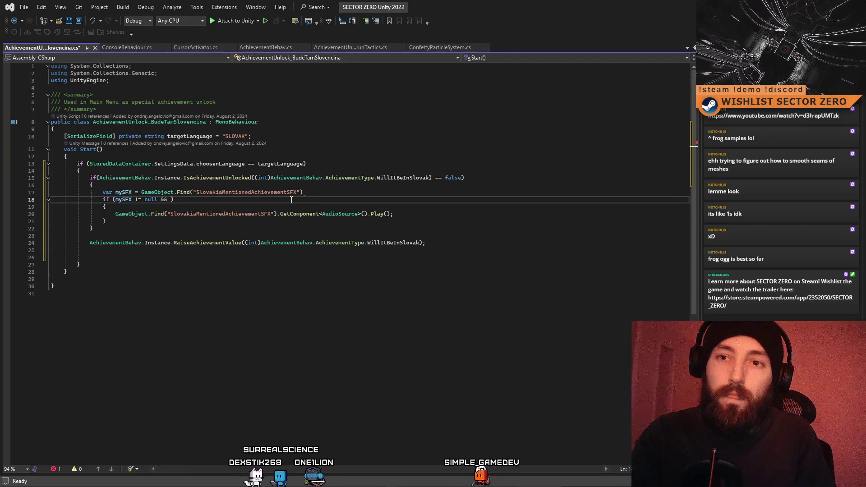
{"action": "key", "text": "BackSpace"}
{"action": "key", "text": "BackSpace"}
{"action": "key", "text": "BackSpace"}
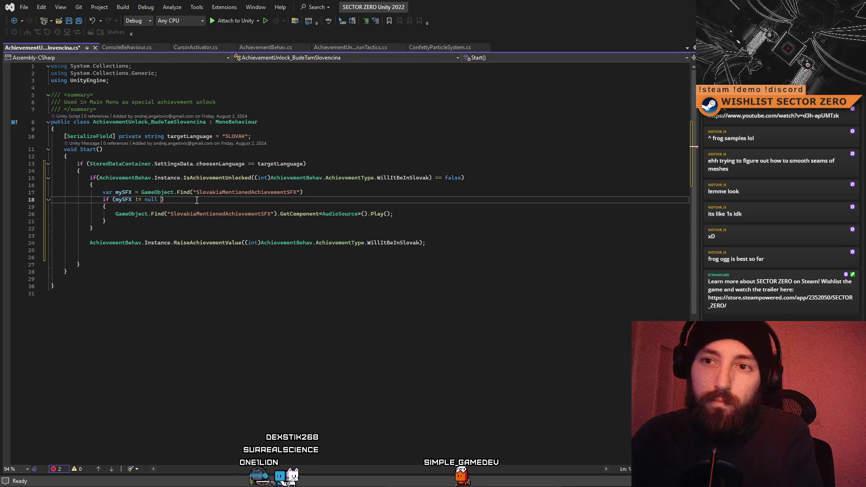
Use mySFX in the Play call and open a blank line inside the null-check block.
{"action": "mouse_move", "coordinate": [115, 214]}
{"action": "left_mouse_down"}
{"action": "mouse_move", "coordinate": [317, 215]}
{"action": "mouse_move", "coordinate": [275, 215]}
{"action": "left_mouse_up"}
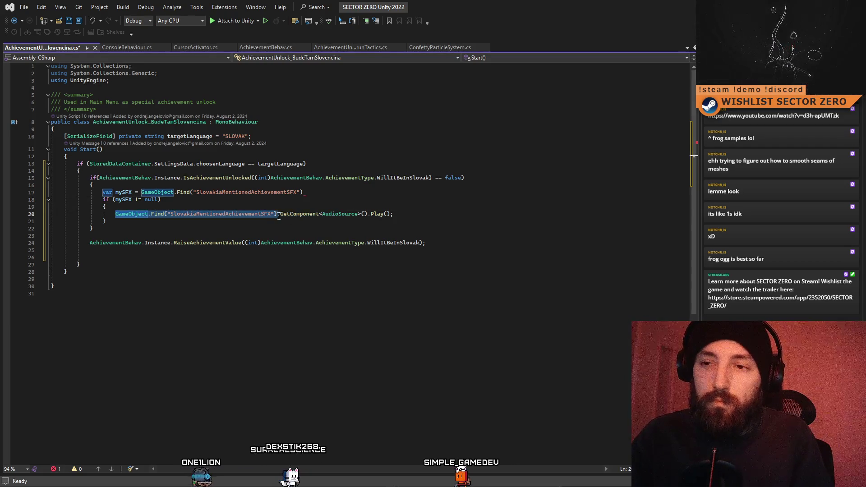
{"action": "type", "text": "mySFX"}
{"action": "left_click", "coordinate": [303, 217]}
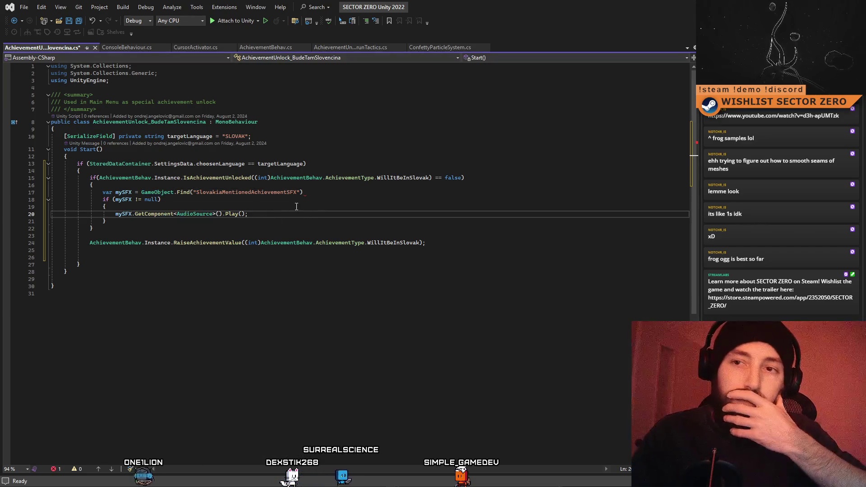
{"action": "left_click", "coordinate": [326, 192]}
{"action": "type", "text": ";"}
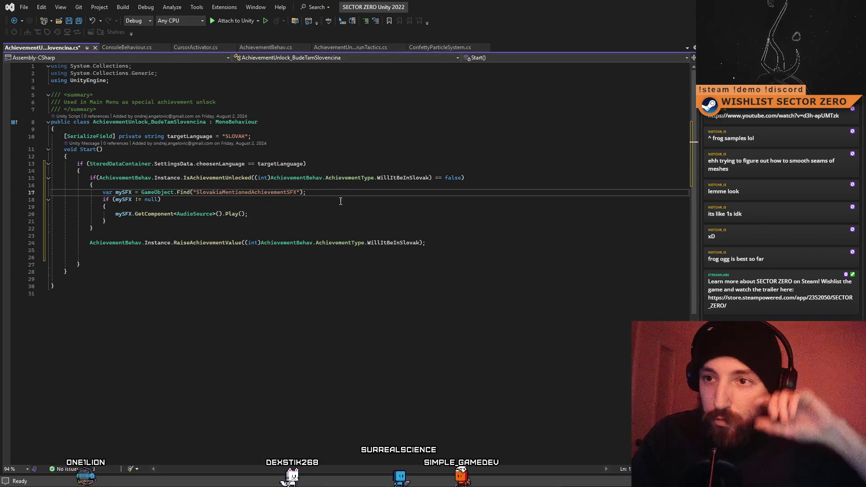
{"action": "left_click", "coordinate": [318, 203]}
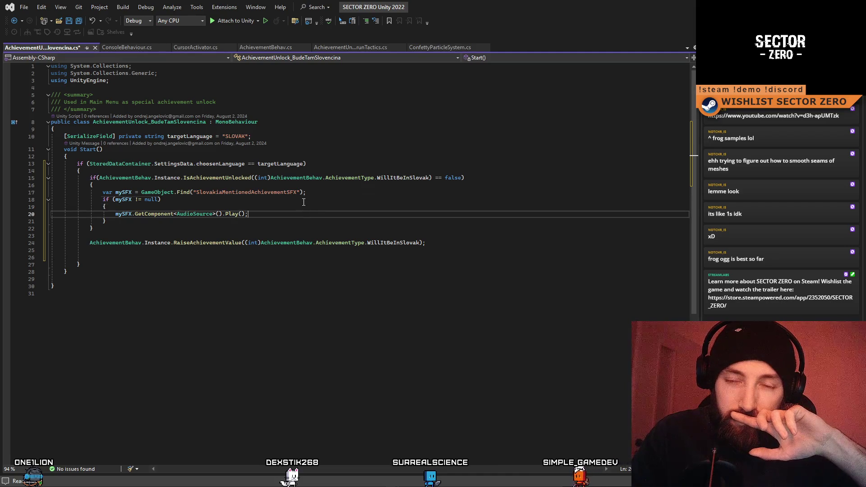
{"action": "key", "text": "Up"}
{"action": "key", "text": "End"}
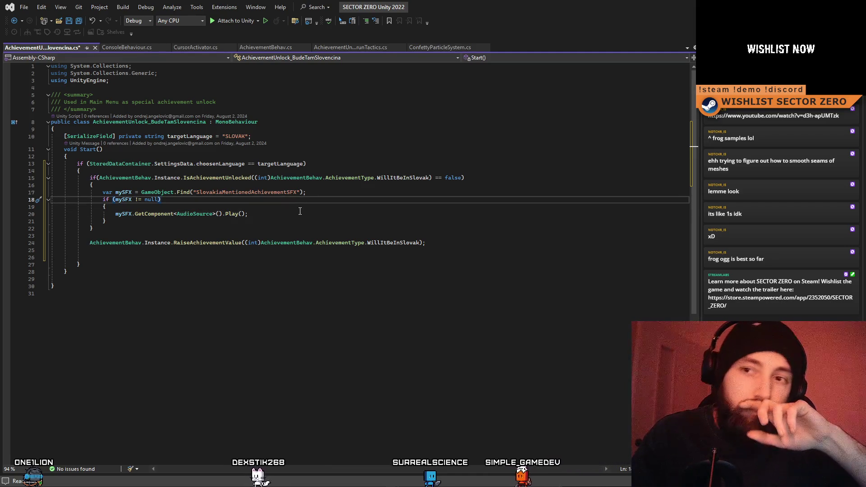
{"action": "left_click", "coordinate": [299, 211]}
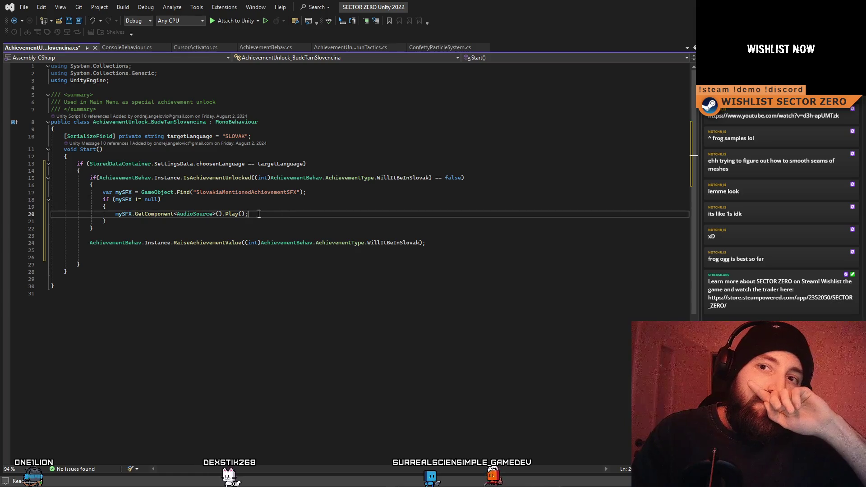
{"action": "left_click", "coordinate": [124, 201]}
{"action": "left_click", "coordinate": [171, 209]}
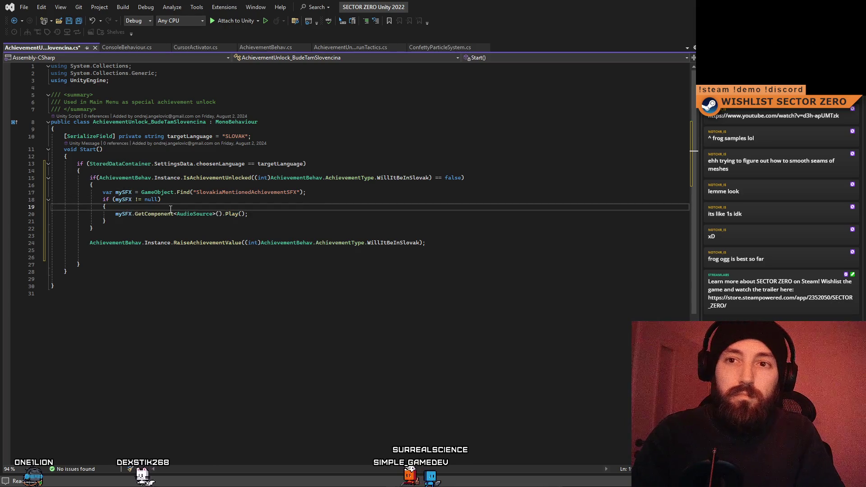
{"action": "key", "text": "Return"}
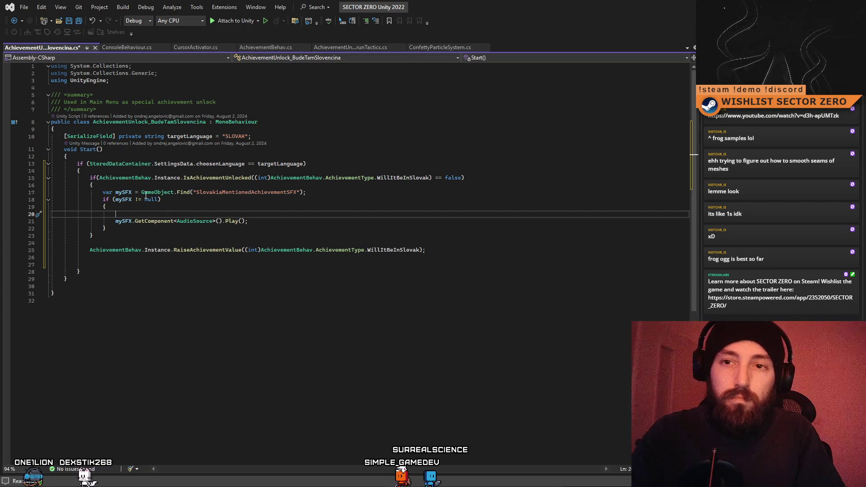
Move the GetComponent<AudioSource>() lookup into a new audioSource variable.
{"action": "type", "text": "var audioSource"}
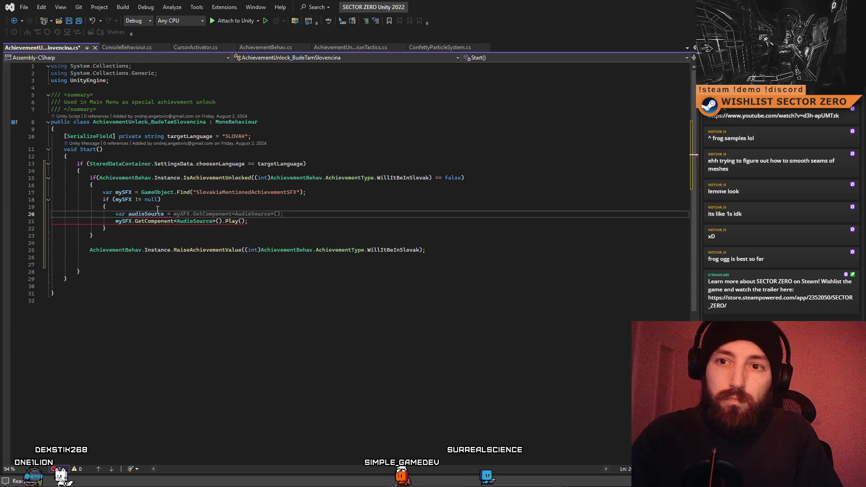
{"action": "left_click_drag", "start_coordinate": [113, 220], "coordinate": [219, 221]}
{"action": "key", "text": "ctrl+x"}
{"action": "left_click", "coordinate": [210, 215]}
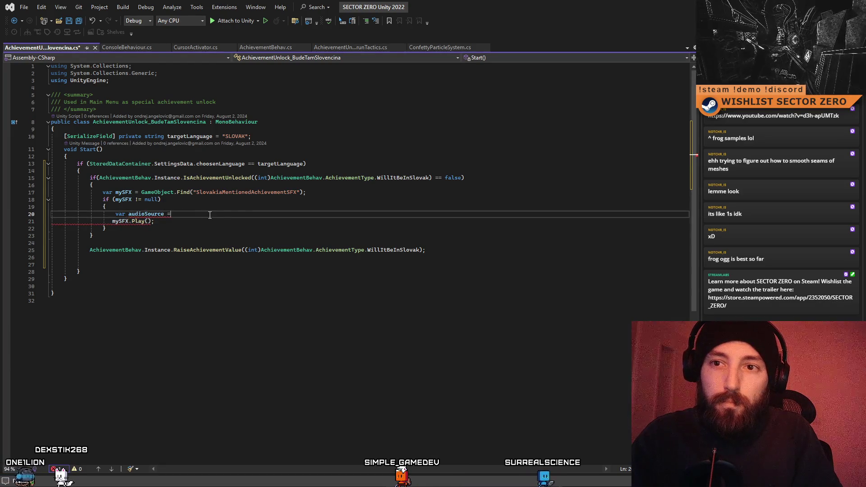
{"action": "key", "text": "ctrl+z"}
{"action": "key", "text": "ctrl+x"}
{"action": "left_click", "coordinate": [248, 213]}
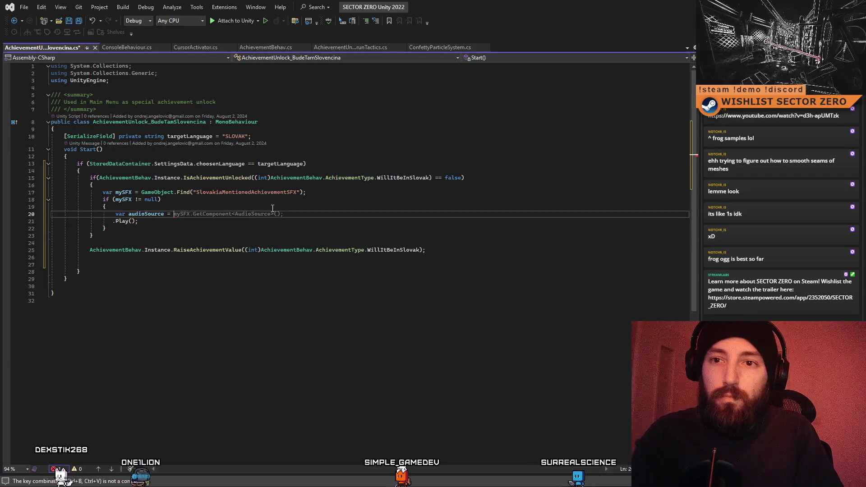
{"action": "type", "text": "mySFX.GetComponent<AudioSource>();"}
Guard audioSource.Play() with if(audioSource != null) and save the script.
{"action": "double_click", "coordinate": [151, 213]}
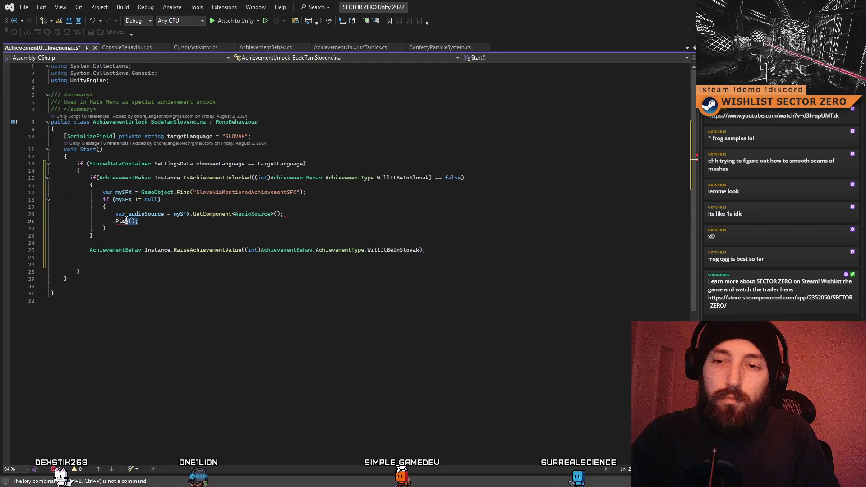
{"action": "key", "text": "BackSpace"}
{"action": "type", "text": "if("}
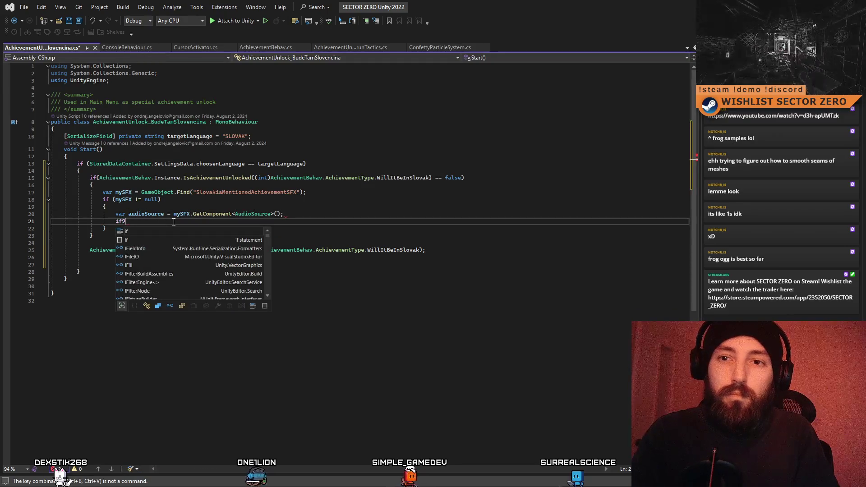
{"action": "type", "text": "audioSourc"}
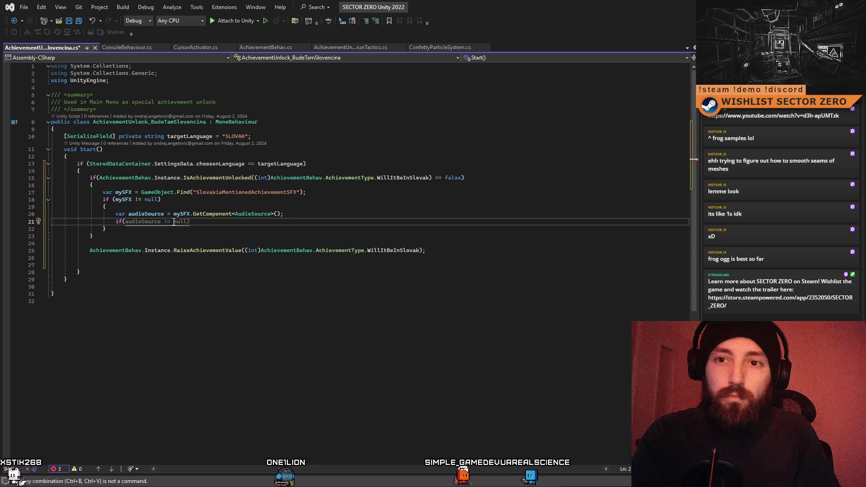
{"action": "key", "text": "Tab"}
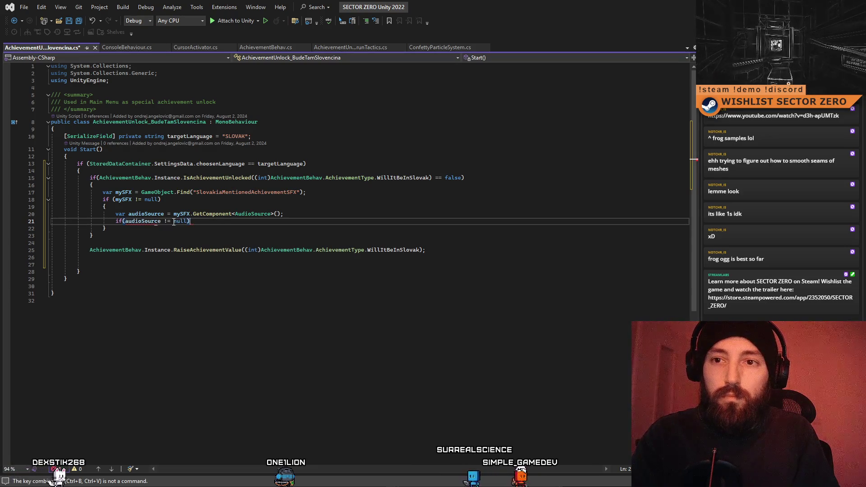
{"action": "key", "text": "Return"}
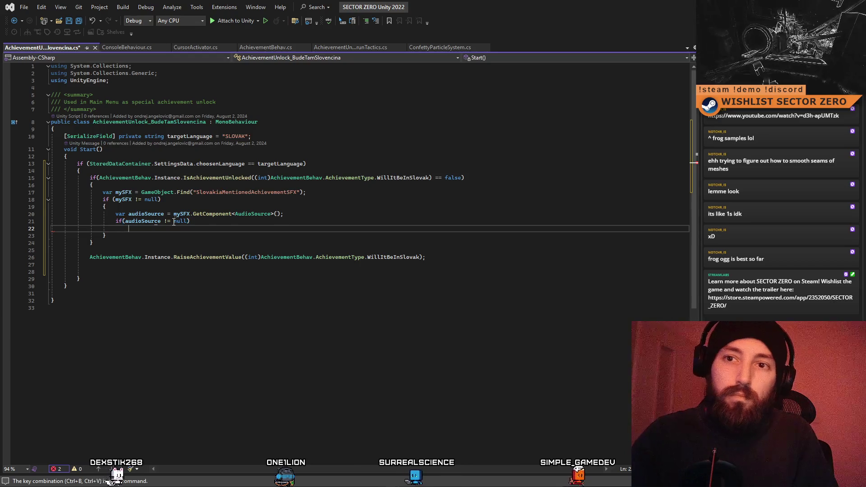
{"action": "type", "text": "audioSource.playOnAwake"}
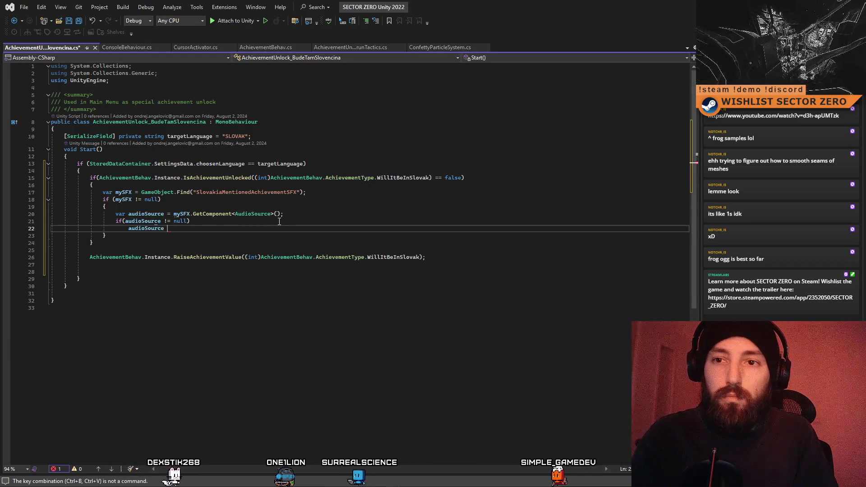
{"action": "key", "text": "ctrl+z"}
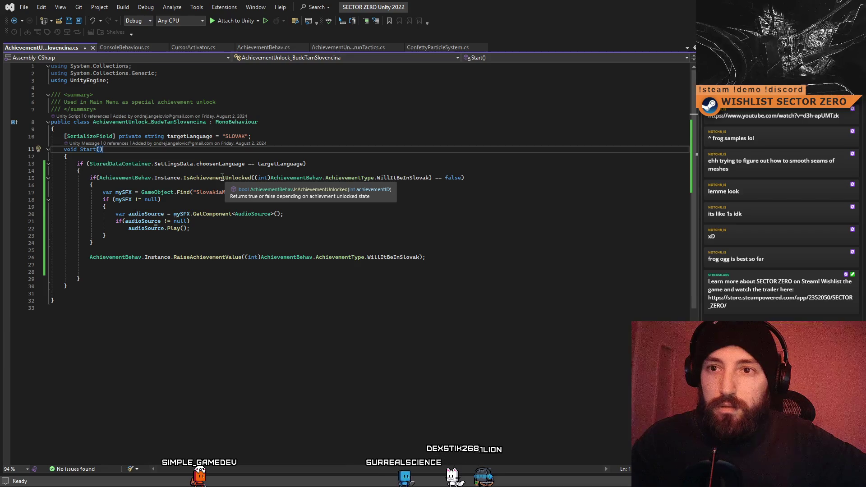
{"action": "key", "text": "alt+Tab"}
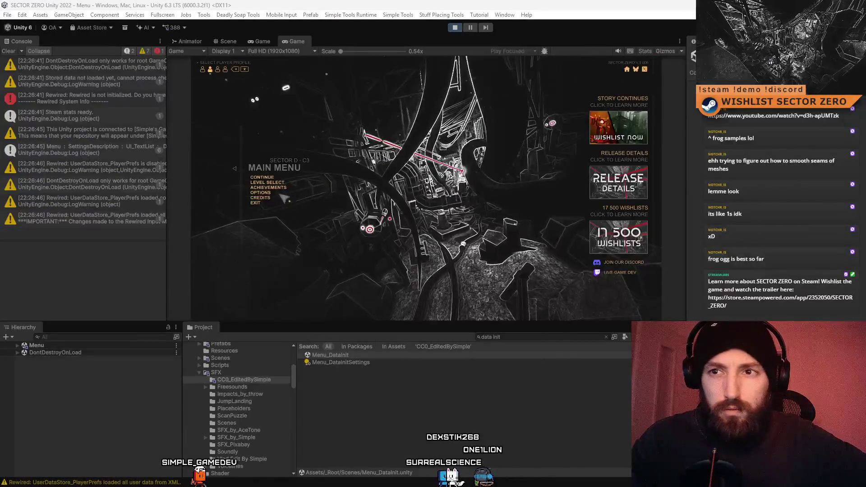
Open the running game's Achievements panel and go to page 2.
{"action": "left_click", "coordinate": [281, 188]}
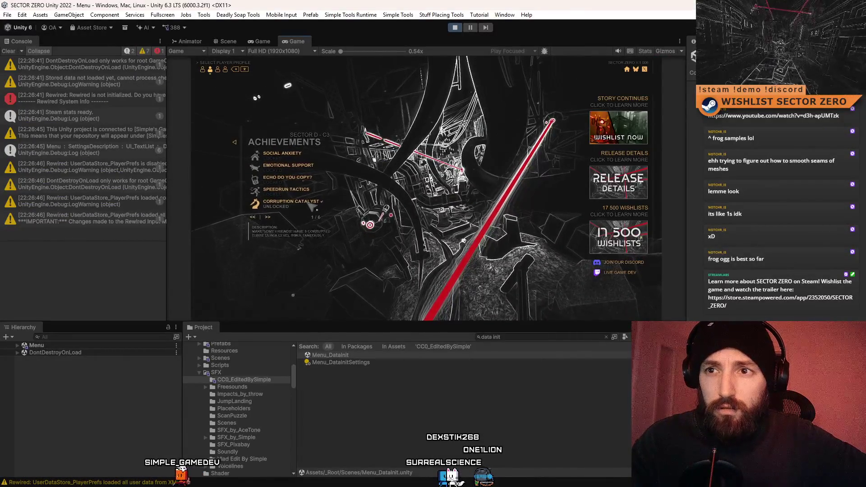
{"action": "left_click", "coordinate": [268, 217]}
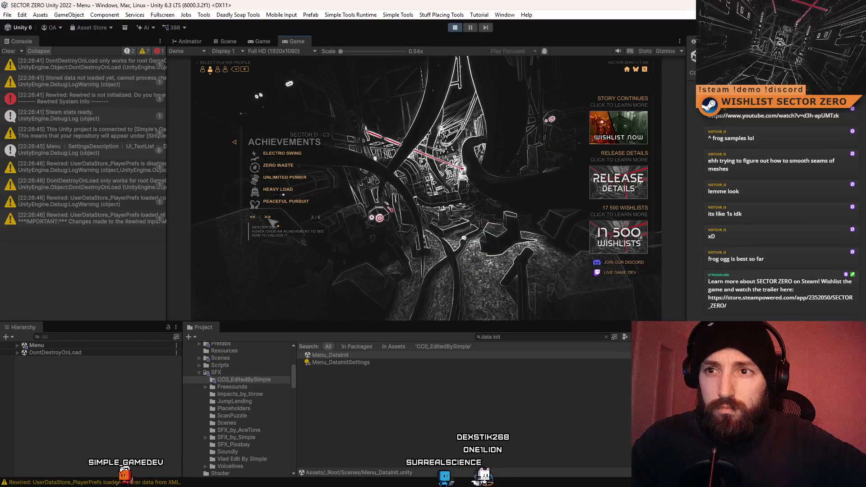
{"action": "key", "text": "super+d"}
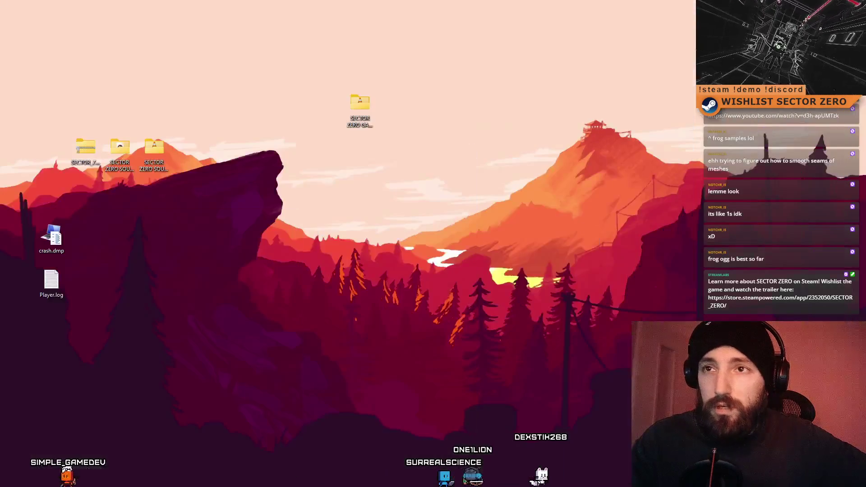
Review the targetLanguage check on line 13 of the achievement script.
{"action": "key", "text": "alt+Tab"}
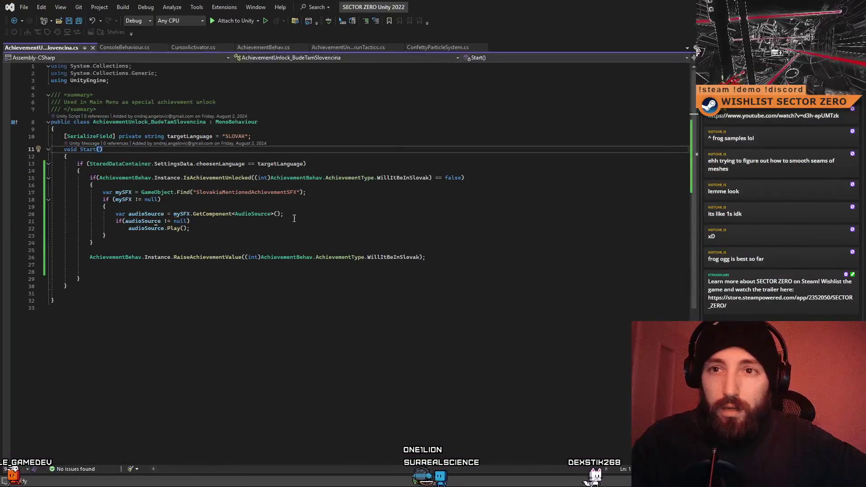
{"action": "left_click", "coordinate": [311, 217]}
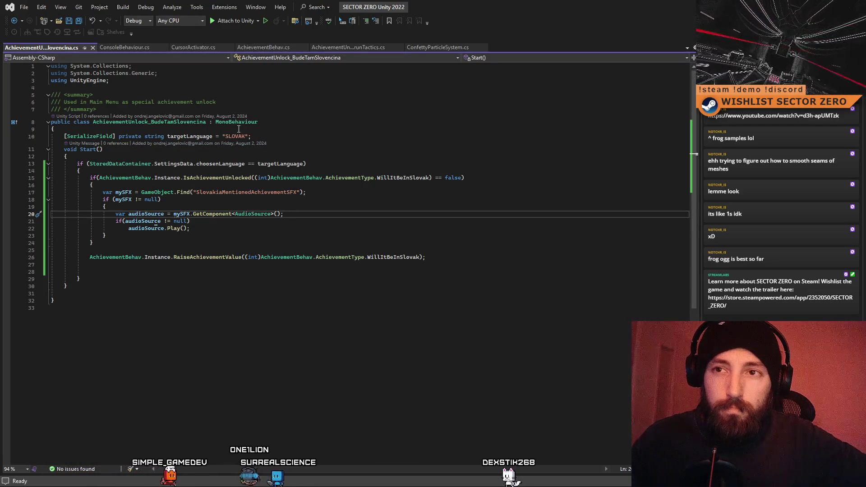
{"action": "double_click", "coordinate": [281, 163]}
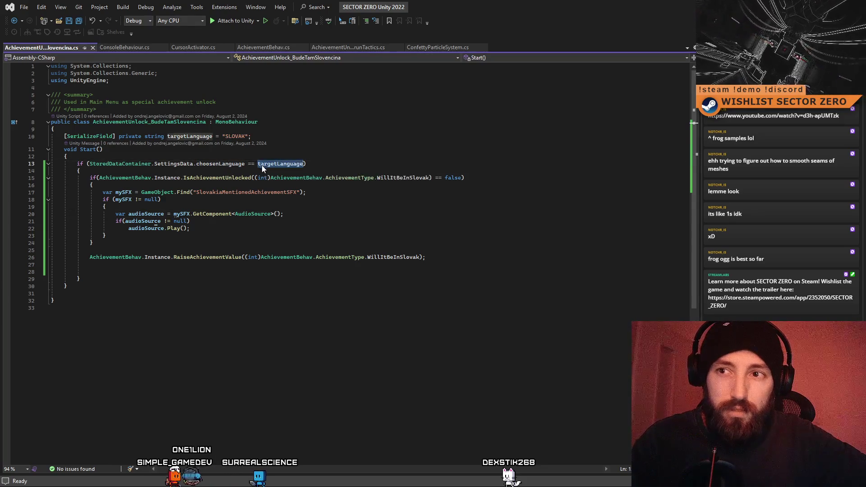
{"action": "key", "text": "super+d"}
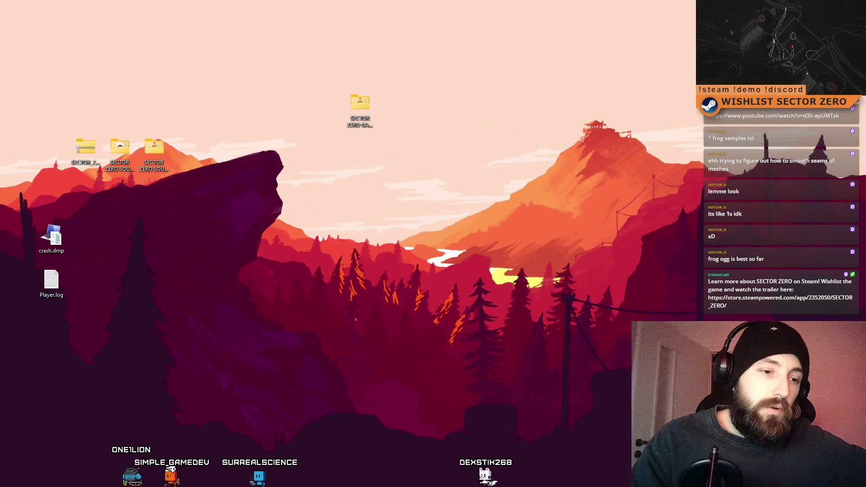
{"action": "key", "text": "alt+Tab"}
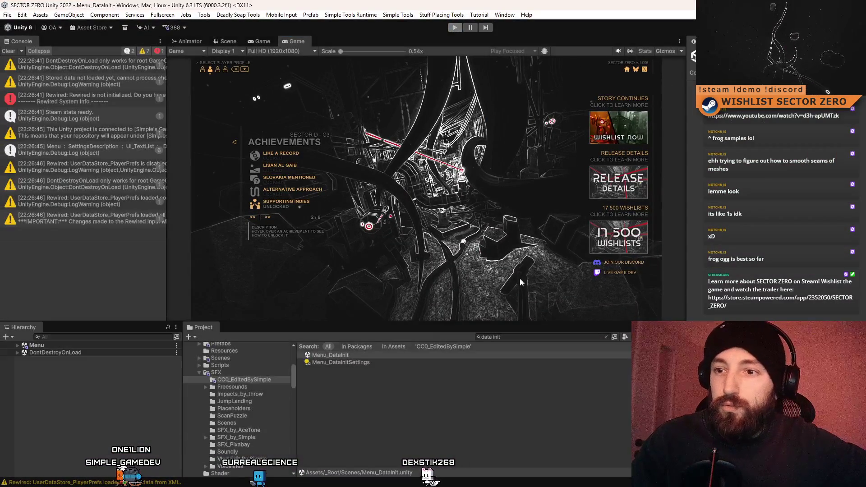
Stop the game and search the Project window for 't:scene menu'.
{"action": "key", "text": "ctrl+p"}
{"action": "left_click", "coordinate": [517, 337]}
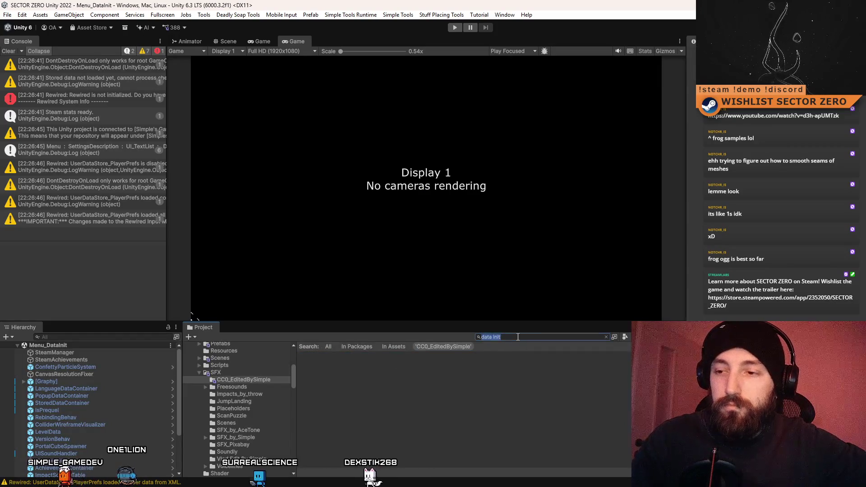
{"action": "type", "text": "t"}
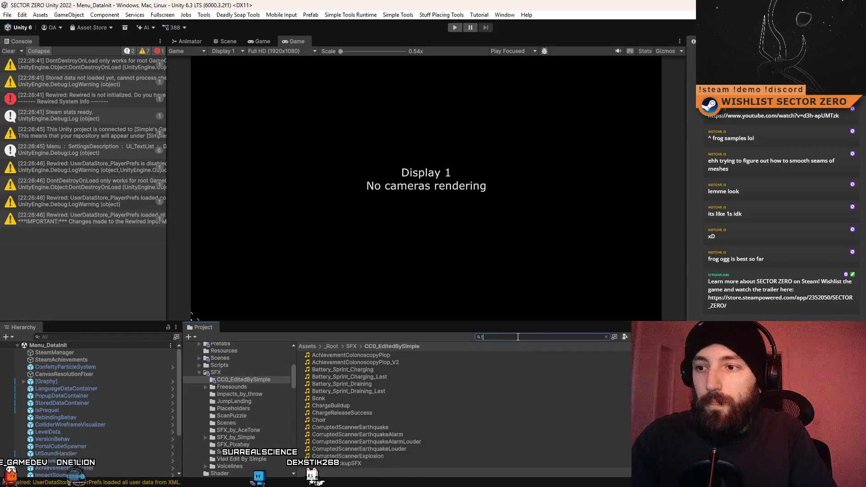
{"action": "type", "text": ":scene menu"}
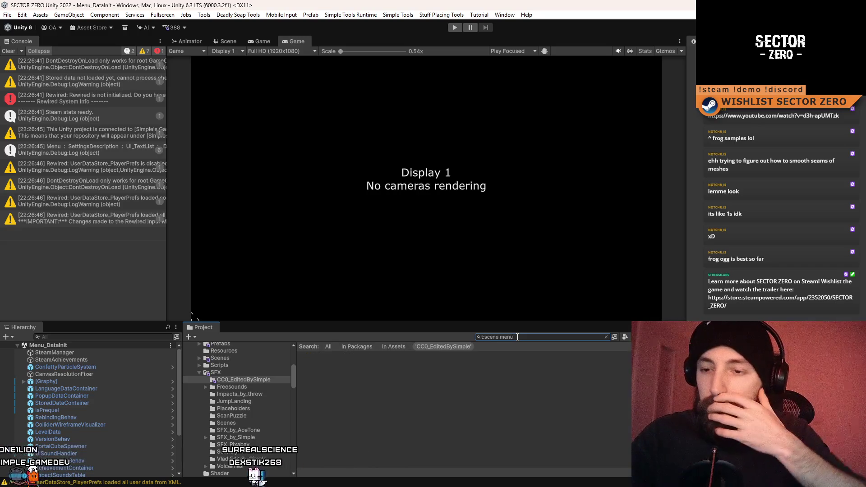
{"action": "key", "text": "ctrl+a"}
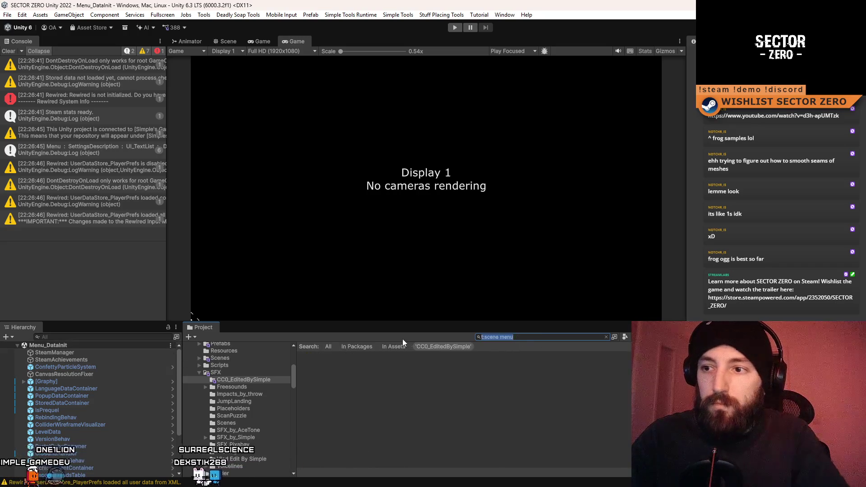
{"action": "type", "text": "menu"}
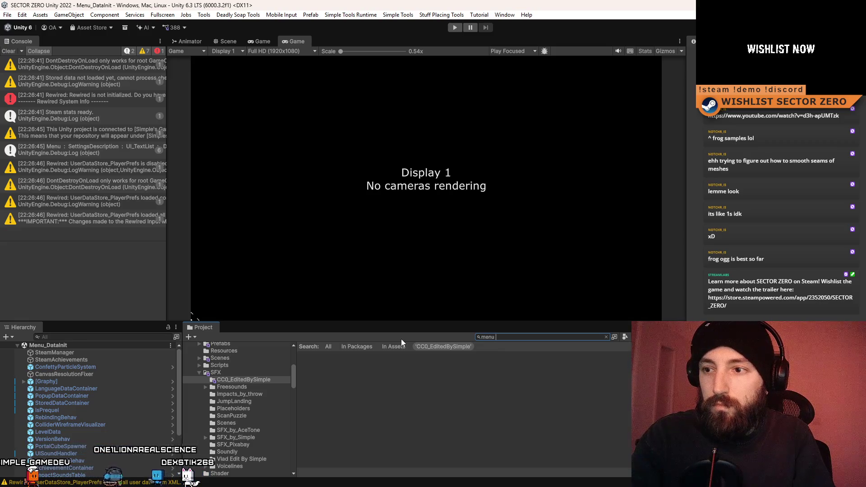
{"action": "key", "text": "BackSpace"}
{"action": "key", "text": "BackSpace"}
{"action": "key", "text": "BackSpace"}
{"action": "type", "text": "t:scene "}
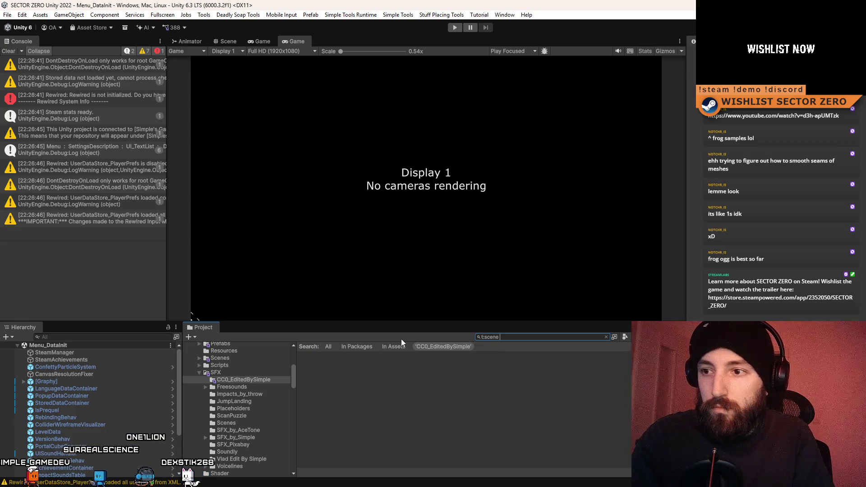
{"action": "type", "text": "menu"}
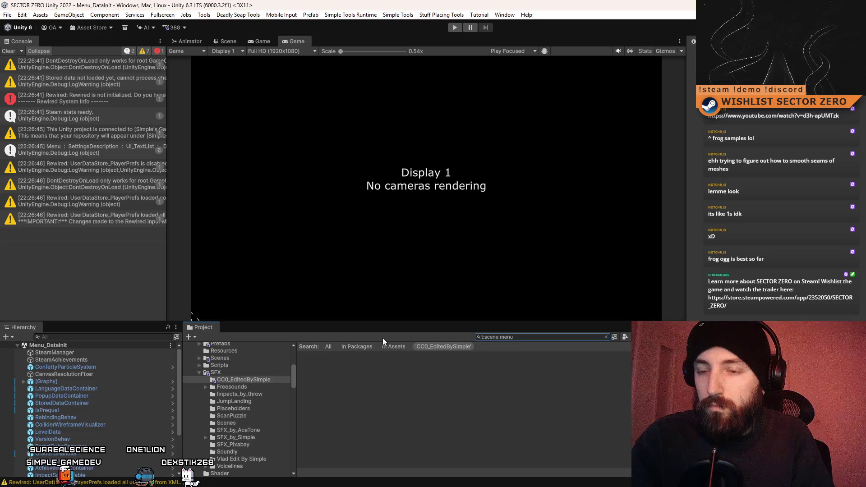
{"action": "key", "text": "BackSpace"}
{"action": "key", "text": "BackSpace"}
{"action": "key", "text": "BackSpace"}
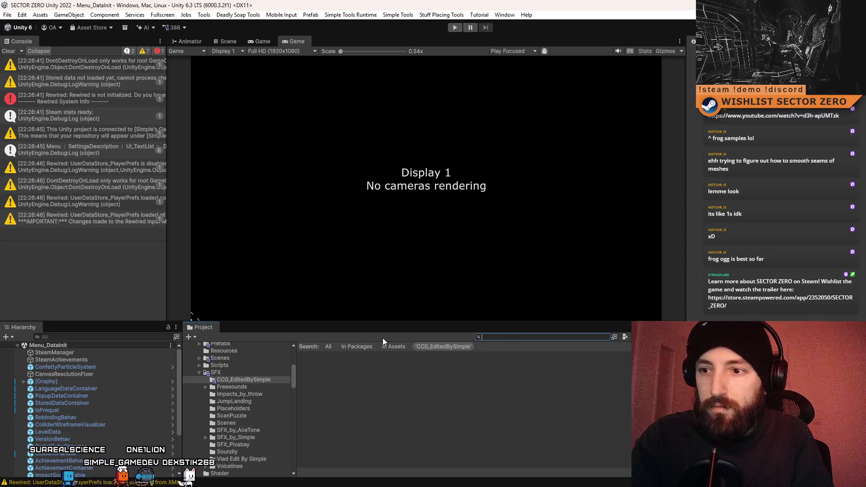
Open the Menu scene from the Assets search and select SlovakiaMentionedAchievementSFX.
{"action": "left_click", "coordinate": [305, 346]}
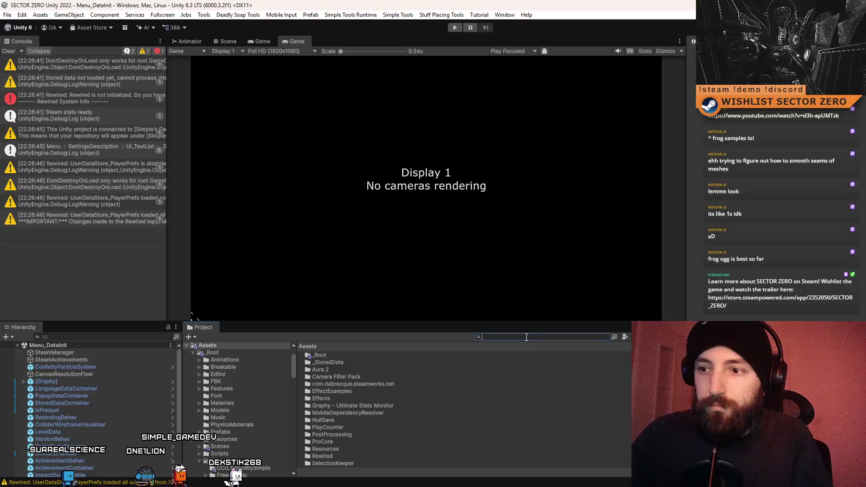
{"action": "type", "text": "t:scen"}
{"action": "key", "text": "Home"}
{"action": "type", "text": "menu"}
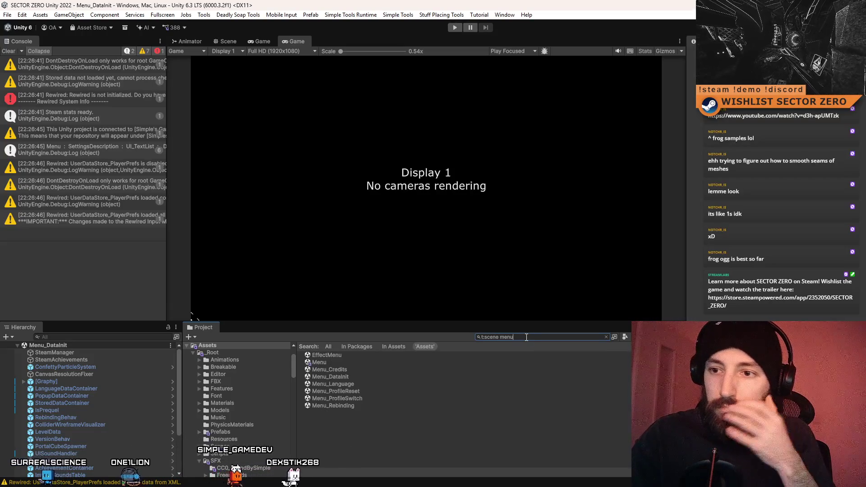
{"action": "double_click", "coordinate": [323, 362]}
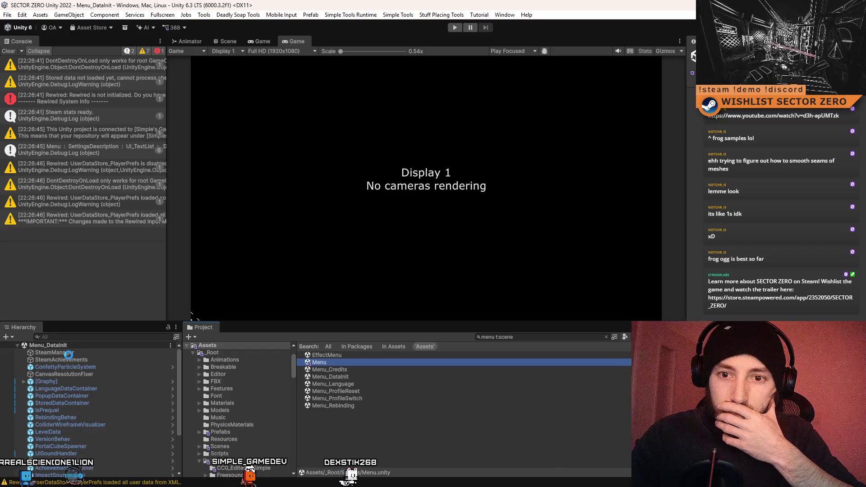
{"action": "left_click", "coordinate": [112, 360]}
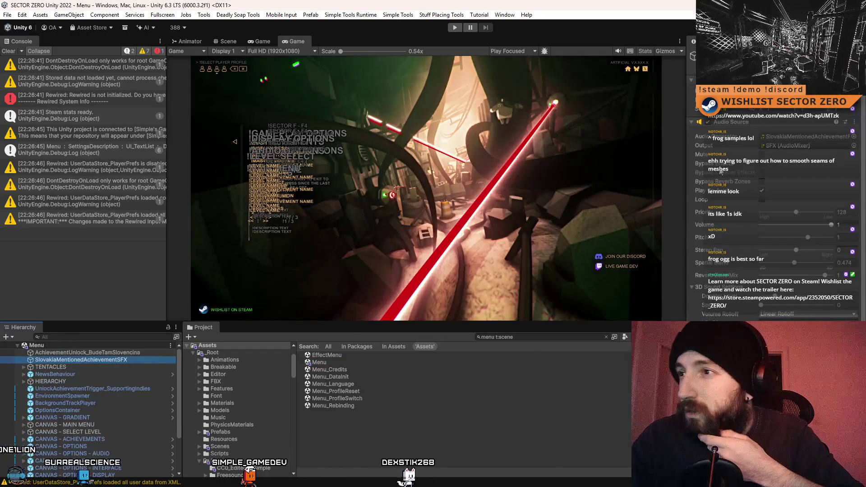
{"action": "left_click", "coordinate": [546, 341]}
{"action": "type", "text": "init"}
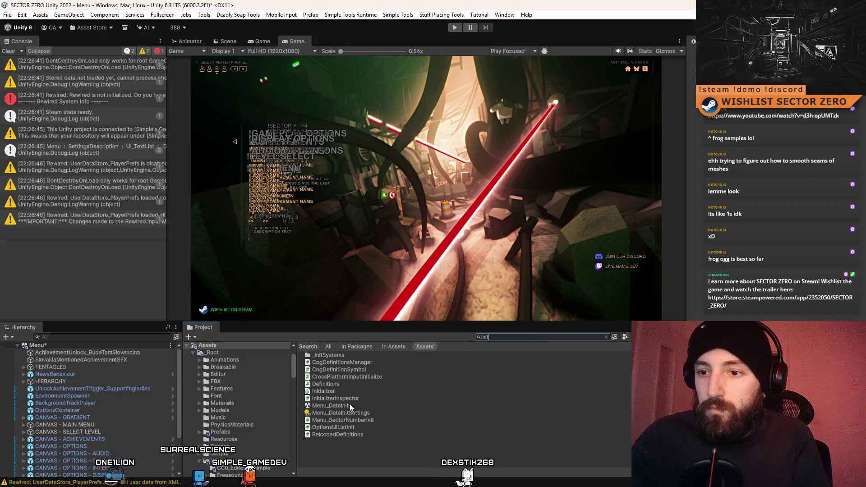
Open Menu_DataInit, accept the save prompt, clear the Console, and play the game.
{"action": "double_click", "coordinate": [350, 404]}
{"action": "key", "text": "Return"}
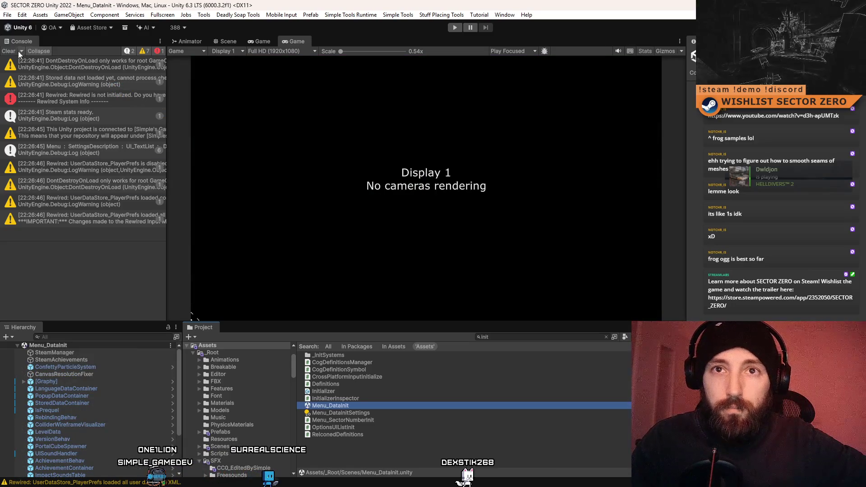
{"action": "left_click", "coordinate": [19, 52]}
{"action": "left_click", "coordinate": [455, 28]}
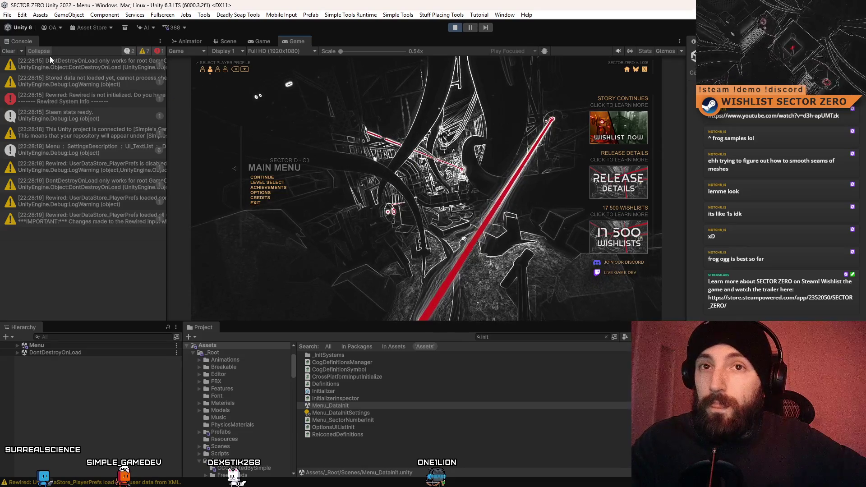
{"action": "left_click", "coordinate": [8, 51]}
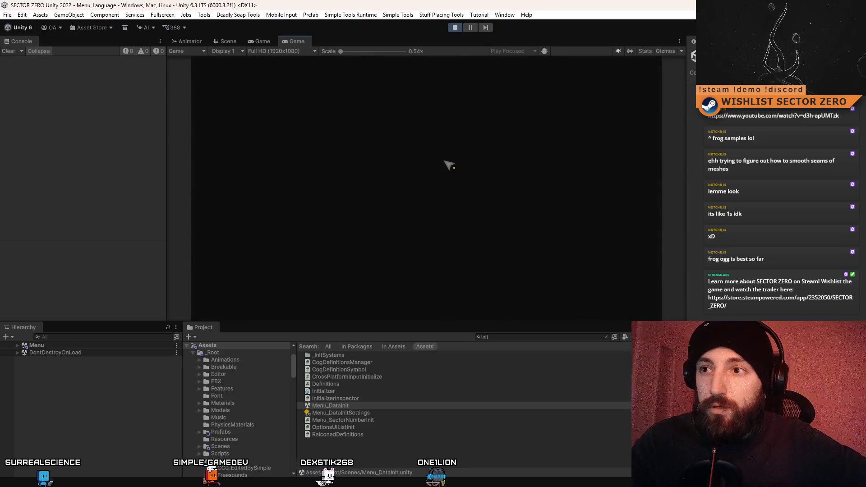
Cycle the game's language selector past POLSKI until Slovak is chosen.
{"action": "left_click", "coordinate": [454, 199]}
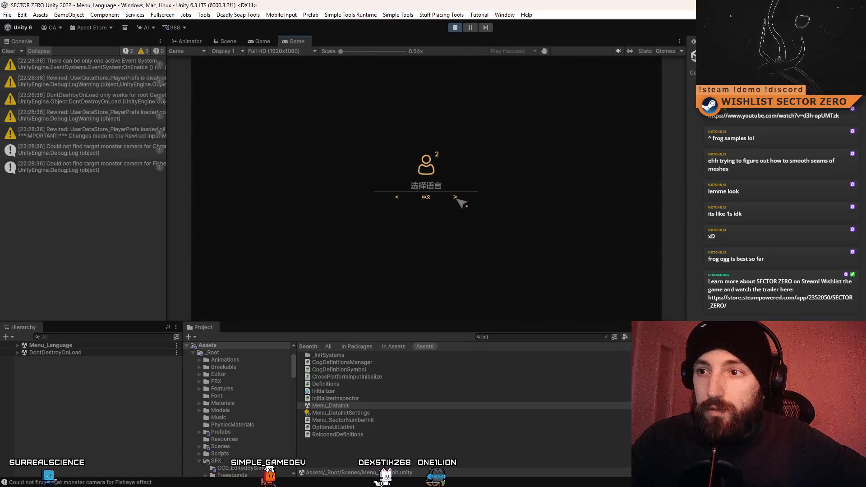
{"action": "left_click", "coordinate": [455, 198]}
{"action": "left_click", "coordinate": [455, 198]}
{"action": "left_click", "coordinate": [456, 198]}
{"action": "left_click", "coordinate": [456, 199]}
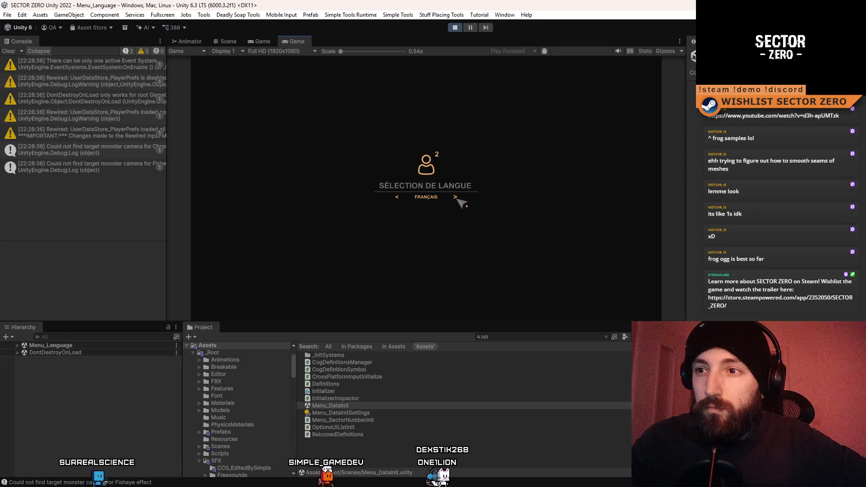
{"action": "left_click", "coordinate": [456, 199]}
{"action": "left_click", "coordinate": [455, 199]}
{"action": "left_click", "coordinate": [456, 198]}
{"action": "left_click", "coordinate": [456, 199]}
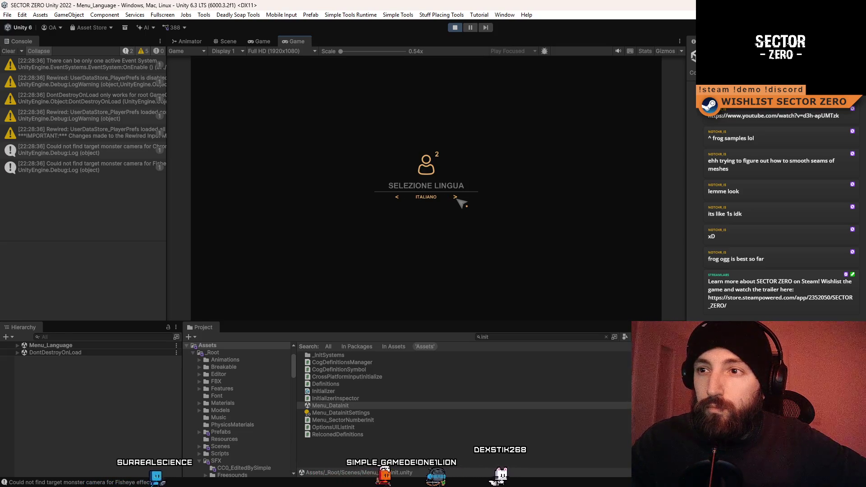
{"action": "left_click", "coordinate": [456, 198]}
{"action": "left_click", "coordinate": [456, 198]}
{"action": "left_click", "coordinate": [456, 198]}
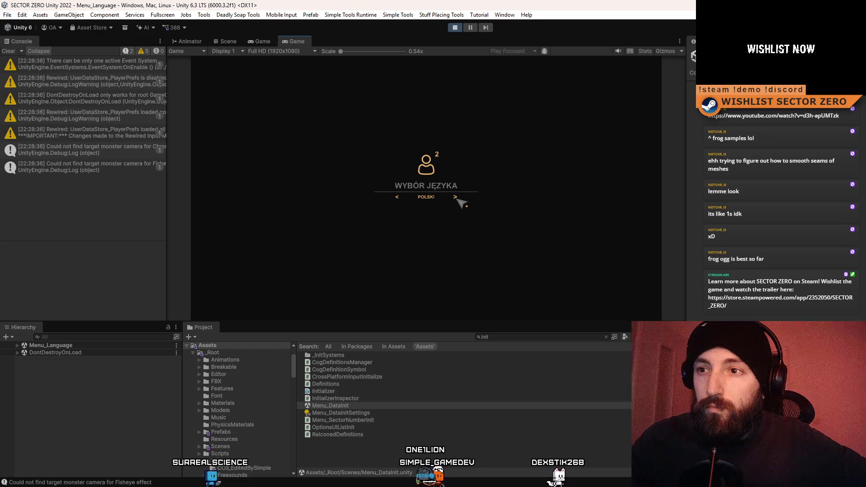
{"action": "left_click", "coordinate": [456, 198]}
{"action": "left_click", "coordinate": [455, 199]}
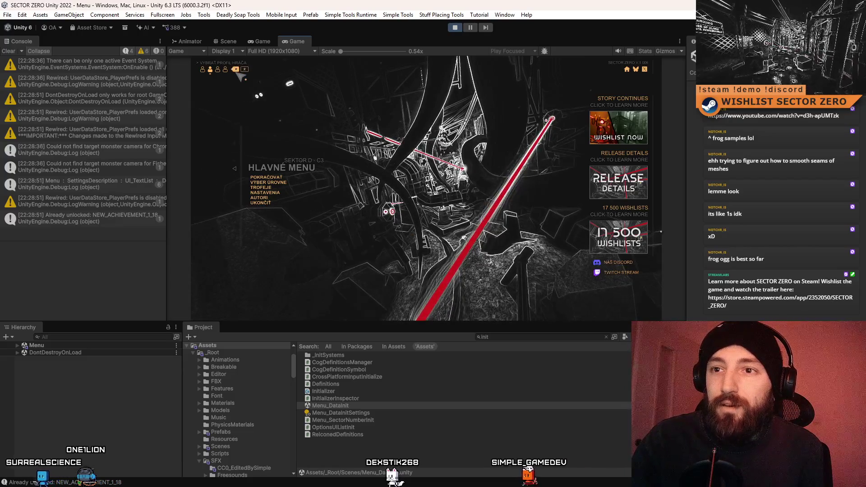
Stop the game, rerun it from Menu_DataInit, then end Play mode.
{"action": "left_click", "coordinate": [455, 27]}
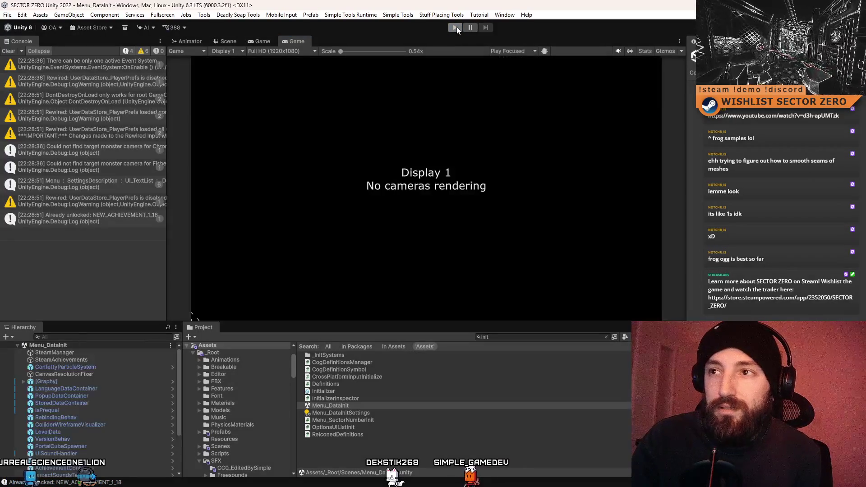
{"action": "left_click", "coordinate": [454, 27]}
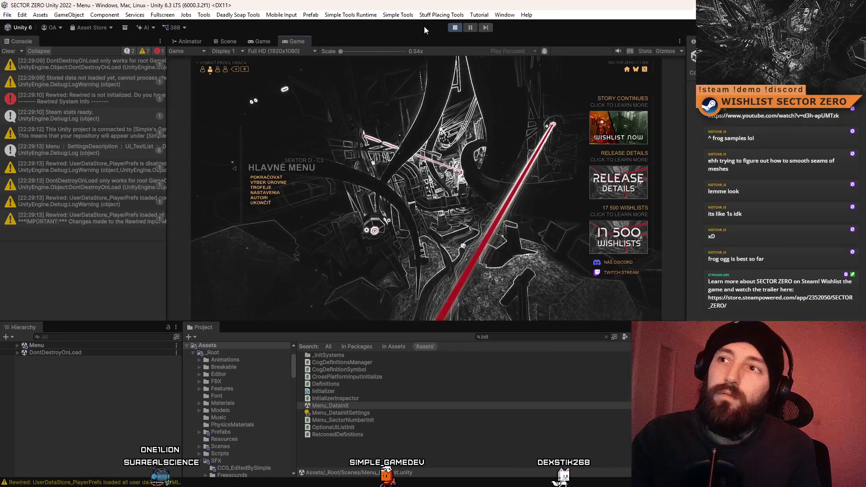
{"action": "left_click", "coordinate": [451, 29]}
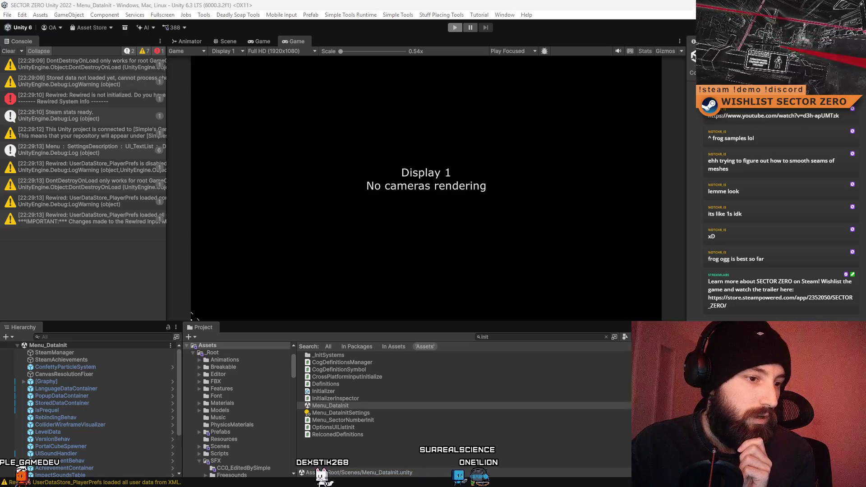
{"action": "key", "text": "alt+Tab"}
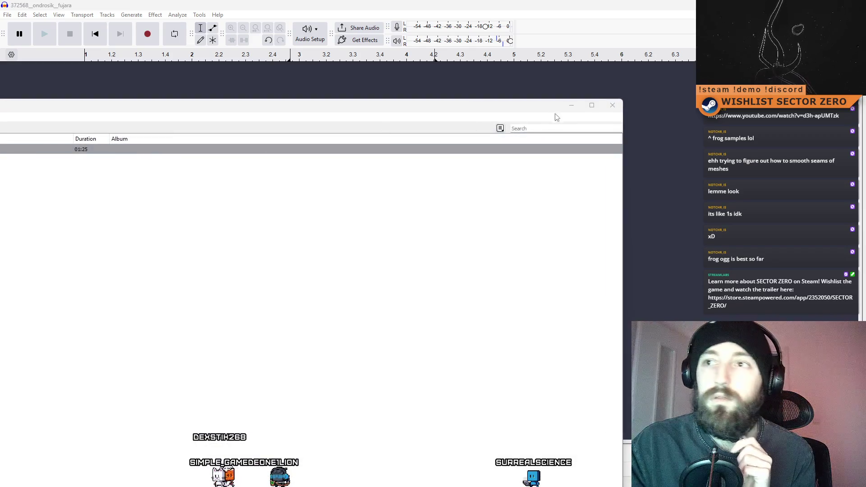
Import the frog sound file into Audacity, play it, then delete its track.
{"action": "left_click", "coordinate": [309, 110]}
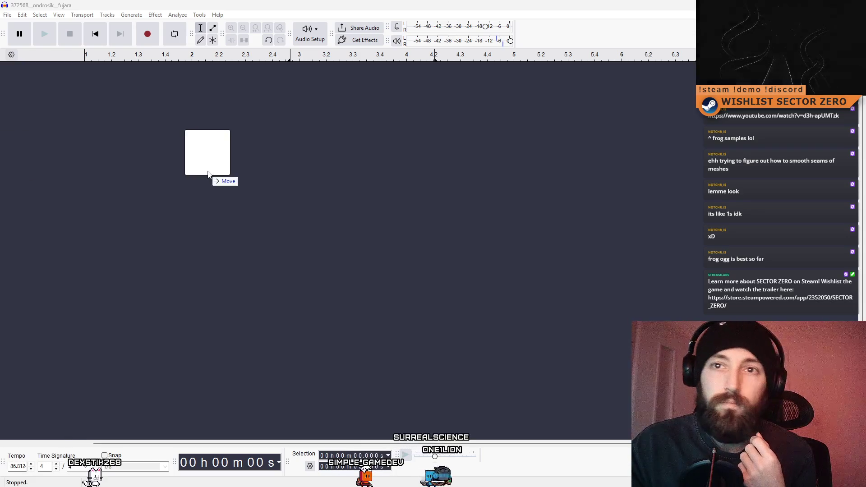
{"action": "left_click_drag", "start_coordinate": [210, 171], "coordinate": [210, 170]}
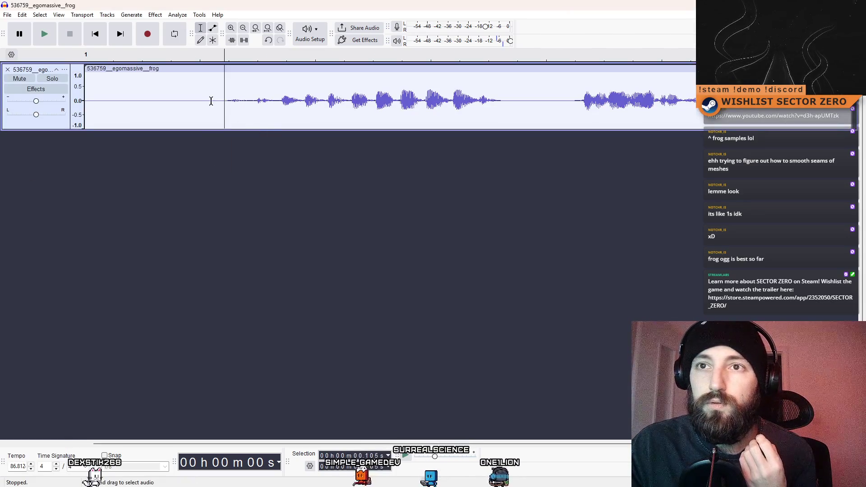
{"action": "left_click", "coordinate": [88, 104]}
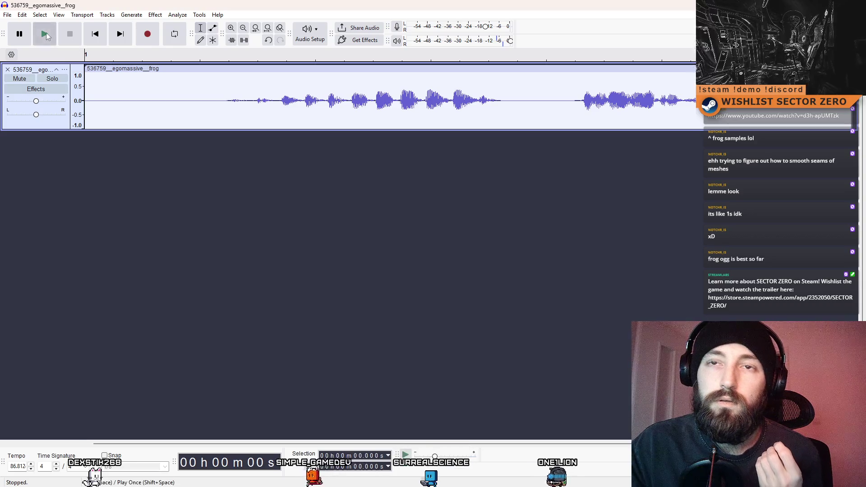
{"action": "left_click", "coordinate": [46, 32]}
{"action": "left_click", "coordinate": [70, 34]}
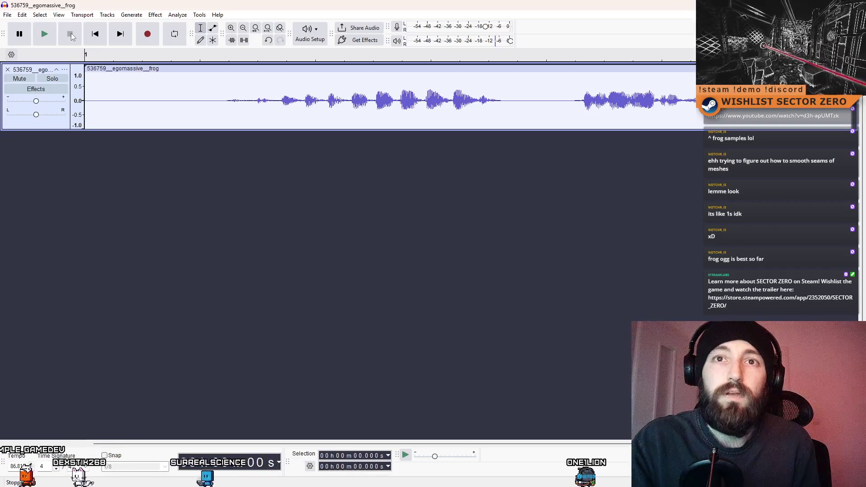
{"action": "left_click", "coordinate": [7, 69]}
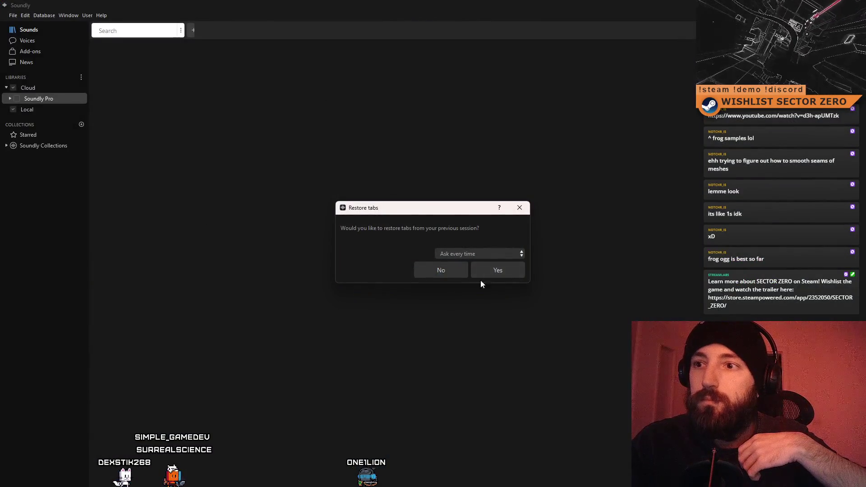
Skip restoring tabs, open the Starred sounds and preview Record Scratch 01.
{"action": "left_click", "coordinate": [450, 275]}
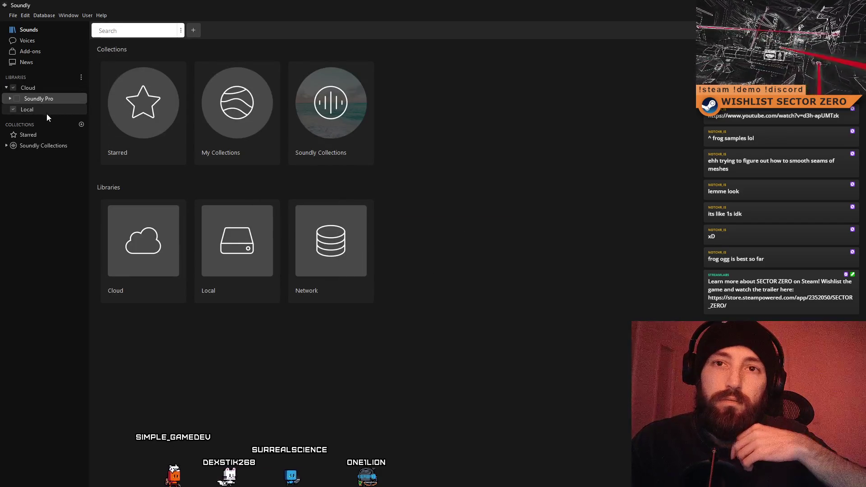
{"action": "left_click", "coordinate": [45, 137]}
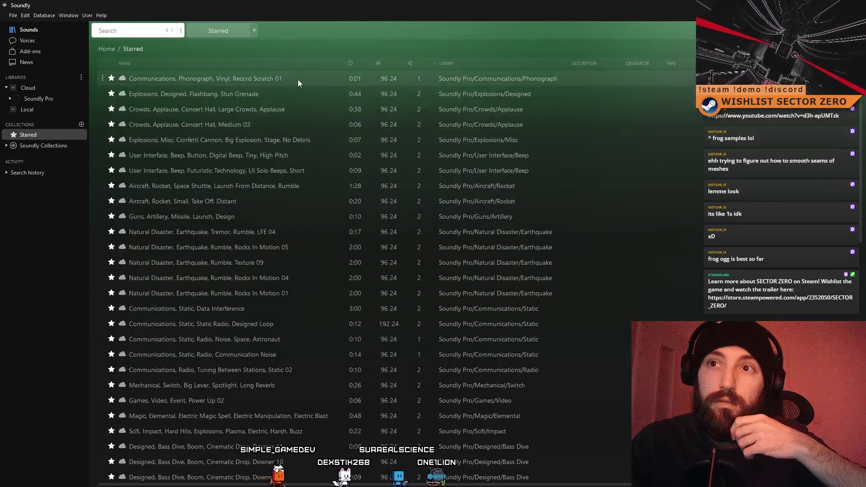
{"action": "left_click", "coordinate": [261, 77]}
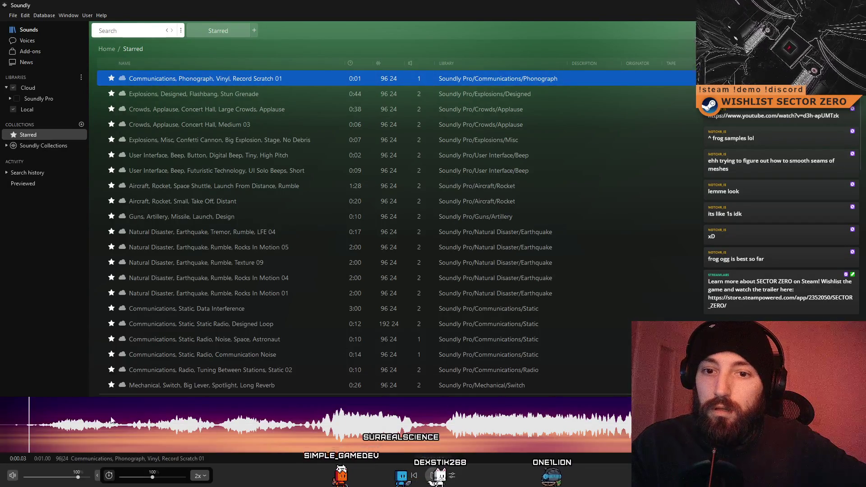
{"action": "left_click", "coordinate": [74, 429]}
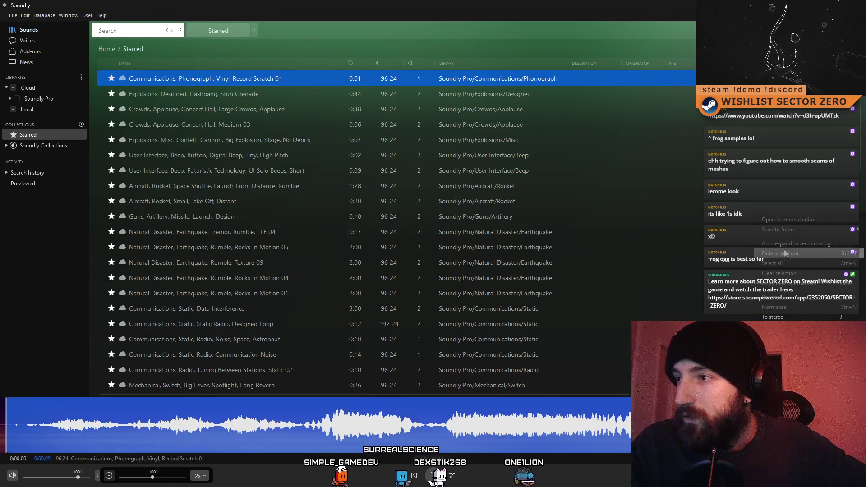
Add Desktop/ACH SFX as the send-to folder and export Record Scratch 01 into it.
{"action": "mouse_move", "coordinate": [793, 230]}
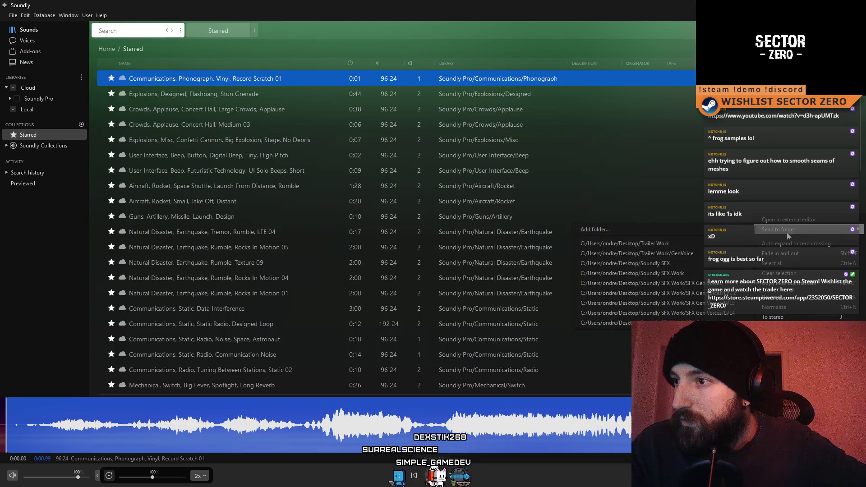
{"action": "left_click", "coordinate": [642, 232]}
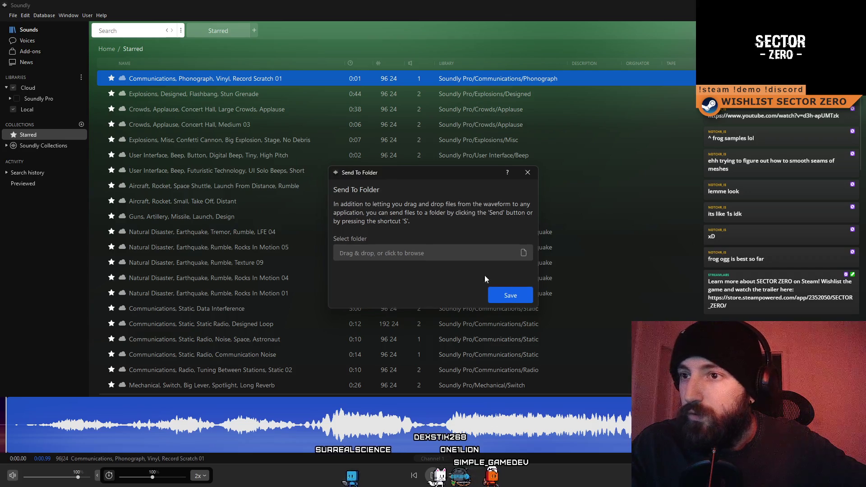
{"action": "left_click", "coordinate": [524, 253]}
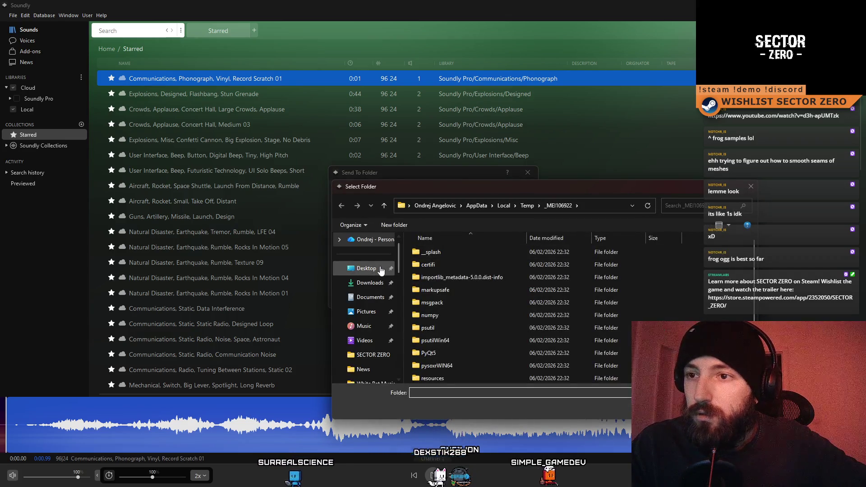
{"action": "left_click", "coordinate": [365, 268]}
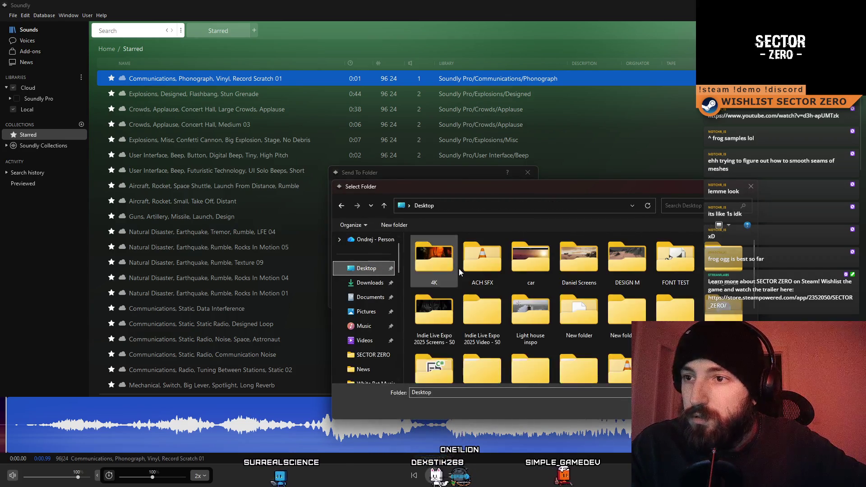
{"action": "left_click", "coordinate": [489, 261]}
{"action": "left_click", "coordinate": [690, 410]}
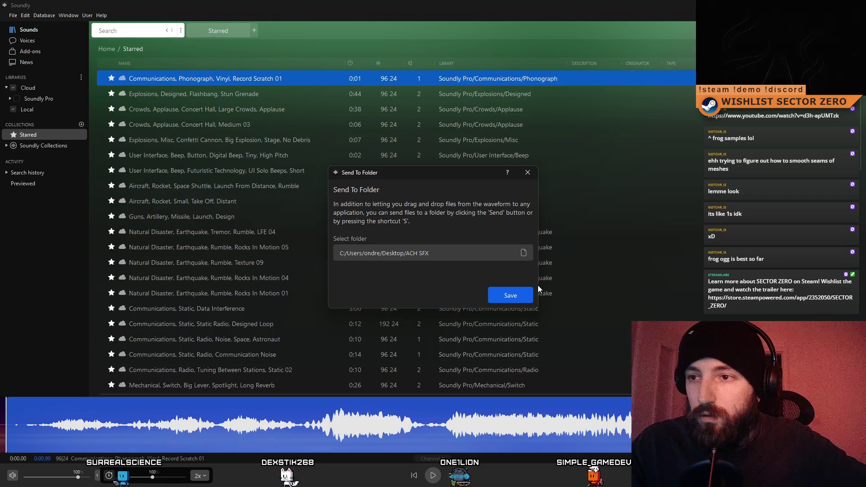
{"action": "left_click", "coordinate": [529, 299]}
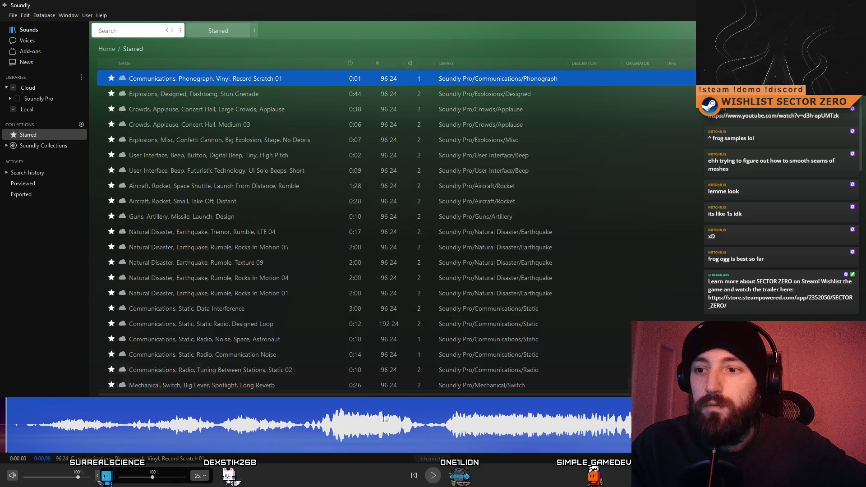
{"action": "right_click", "coordinate": [254, 428]}
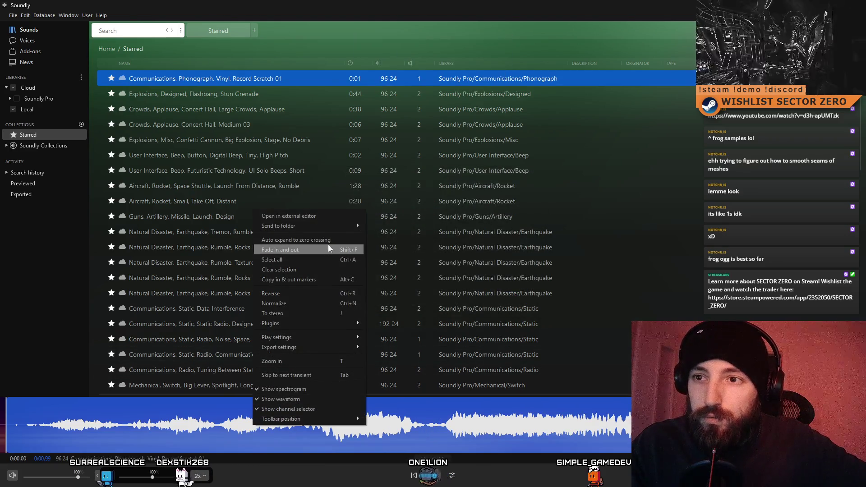
Apply the Shape it EQ to Record Scratch 01 and add a low bell band.
{"action": "mouse_move", "coordinate": [318, 324]}
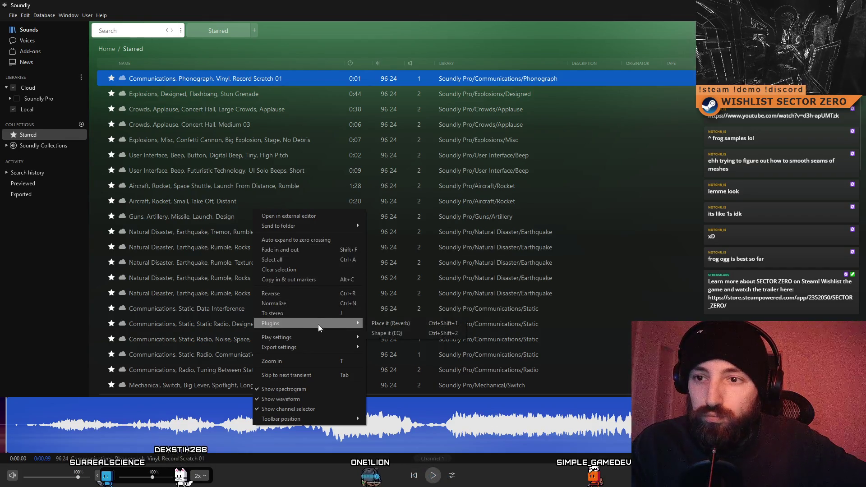
{"action": "left_click", "coordinate": [415, 333]}
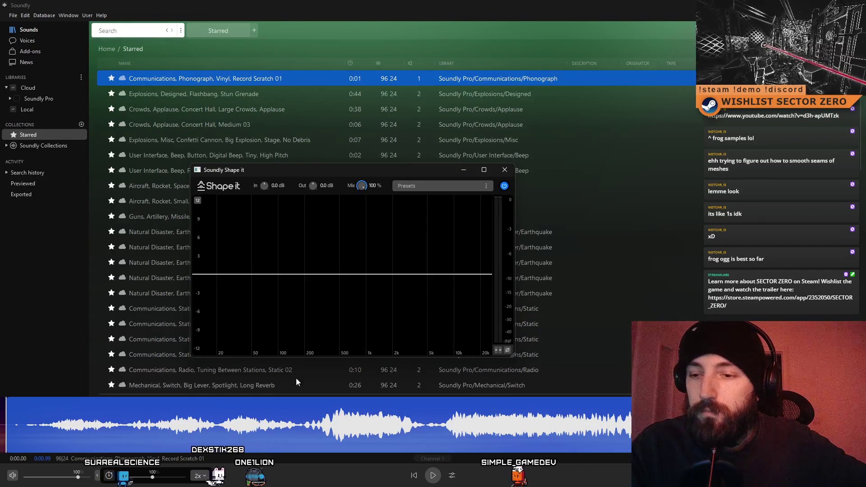
{"action": "left_click", "coordinate": [432, 475]}
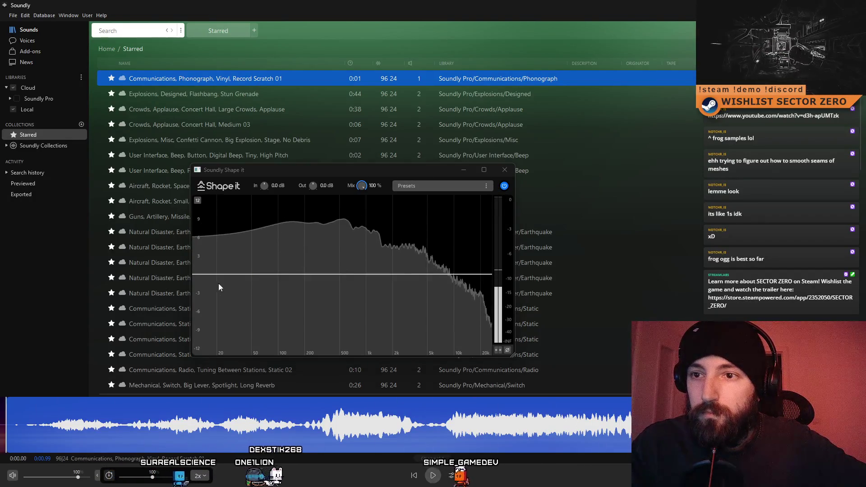
{"action": "double_click", "coordinate": [235, 274]}
{"action": "left_click_drag", "start_coordinate": [235, 274], "coordinate": [221, 253]}
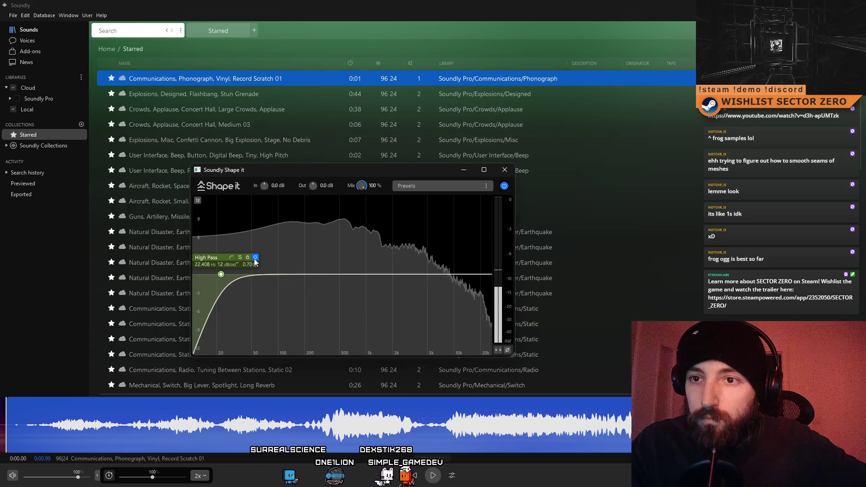
{"action": "left_click", "coordinate": [231, 257]}
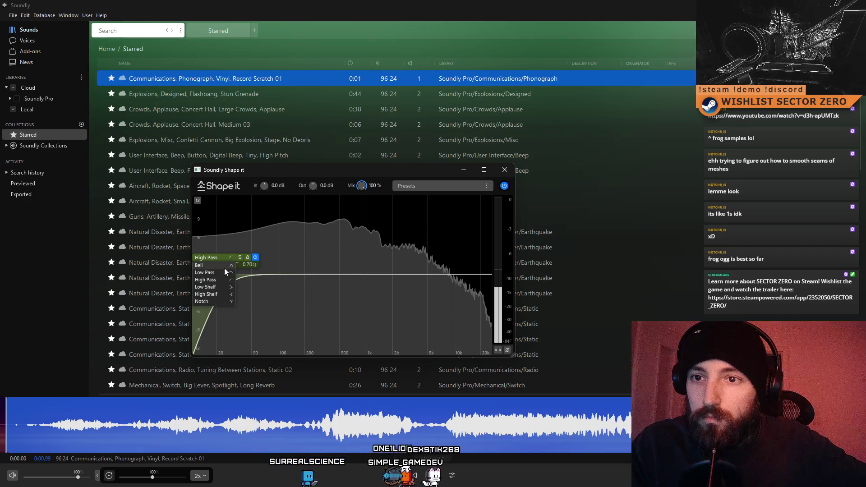
{"action": "left_click", "coordinate": [220, 266]}
Move the bell band to about 1.4 kHz with a +11 dB boost, auditioning as you go.
{"action": "mouse_move", "coordinate": [221, 279]}
{"action": "left_mouse_down"}
{"action": "mouse_move", "coordinate": [229, 231]}
{"action": "mouse_move", "coordinate": [234, 243]}
{"action": "left_mouse_up"}
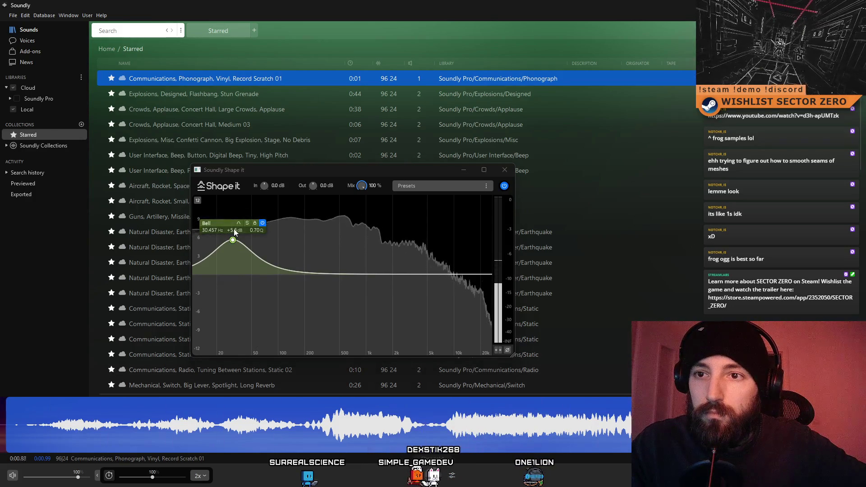
{"action": "left_click_drag", "start_coordinate": [233, 241], "coordinate": [393, 214]}
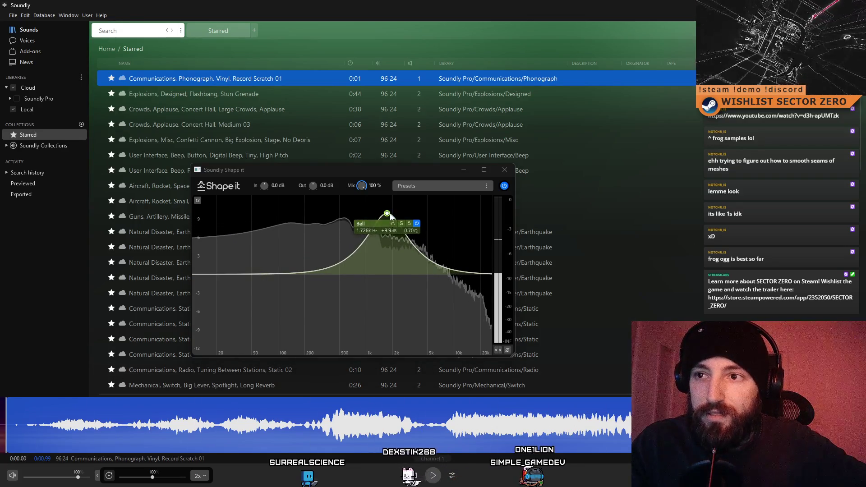
{"action": "left_click_drag", "start_coordinate": [390, 217], "coordinate": [395, 207]}
{"action": "left_click", "coordinate": [433, 475]}
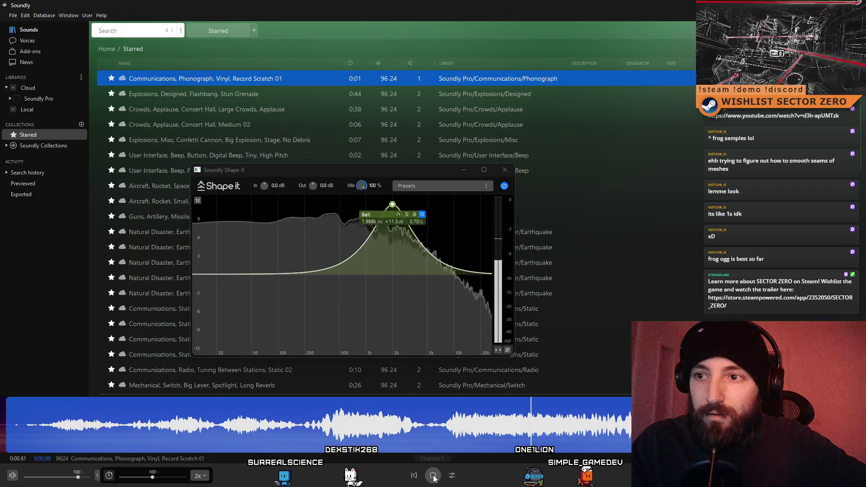
{"action": "left_click_drag", "start_coordinate": [392, 204], "coordinate": [379, 207]}
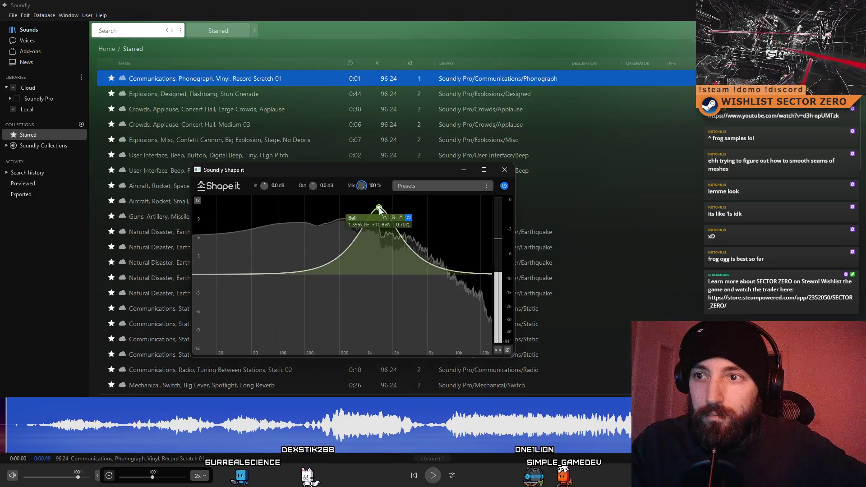
{"action": "left_click", "coordinate": [437, 481]}
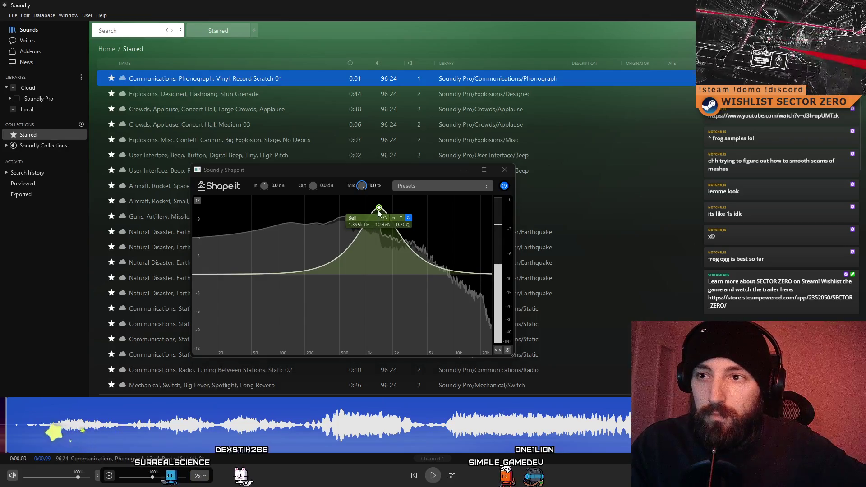
{"action": "mouse_move", "coordinate": [379, 209]}
{"action": "left_mouse_down"}
{"action": "mouse_move", "coordinate": [382, 273]}
{"action": "mouse_move", "coordinate": [378, 208]}
{"action": "left_mouse_up"}
{"action": "left_click", "coordinate": [433, 475]}
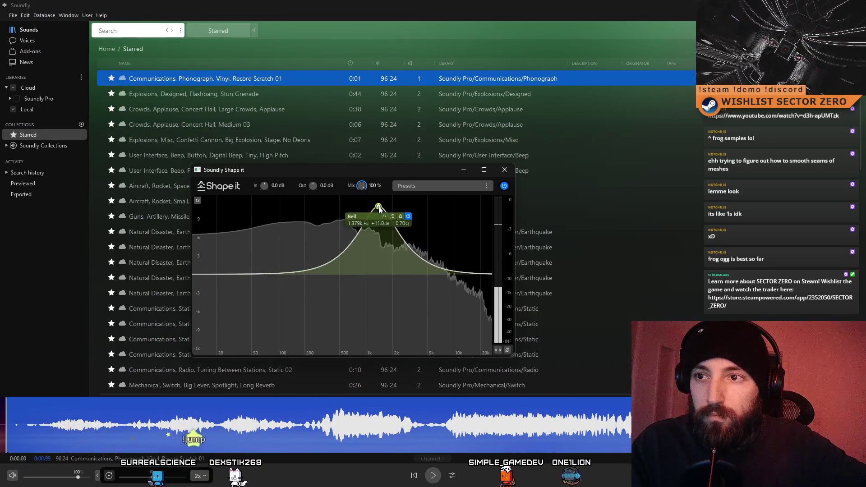
Add a second bell band near 11.3 kHz and adjust its gain.
{"action": "left_click", "coordinate": [438, 469]}
{"action": "double_click", "coordinate": [460, 274]}
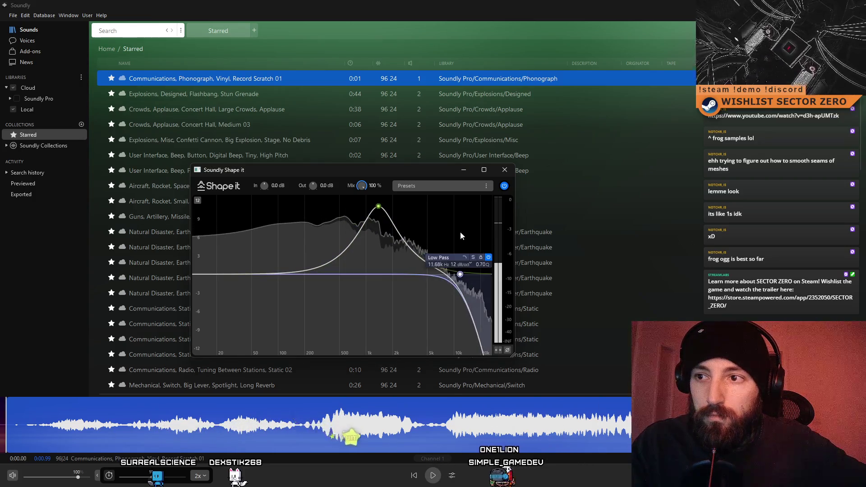
{"action": "left_click_drag", "start_coordinate": [460, 274], "coordinate": [458, 274]}
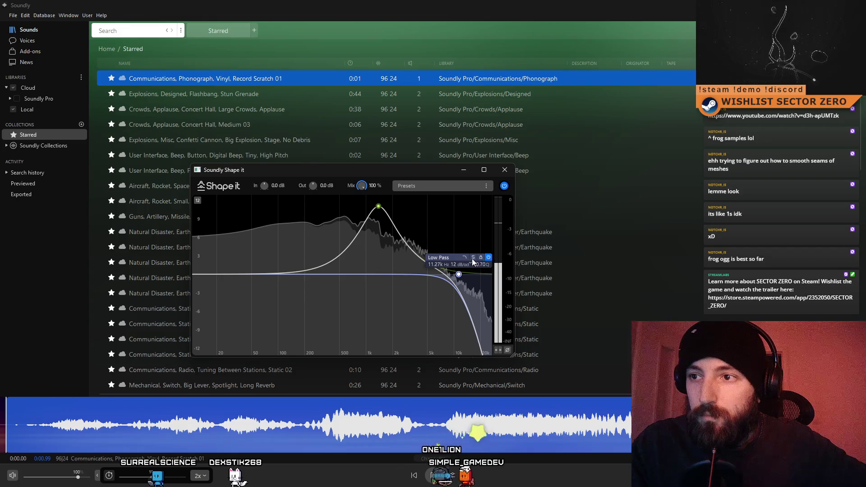
{"action": "left_click", "coordinate": [464, 257]}
{"action": "left_click", "coordinate": [450, 267]}
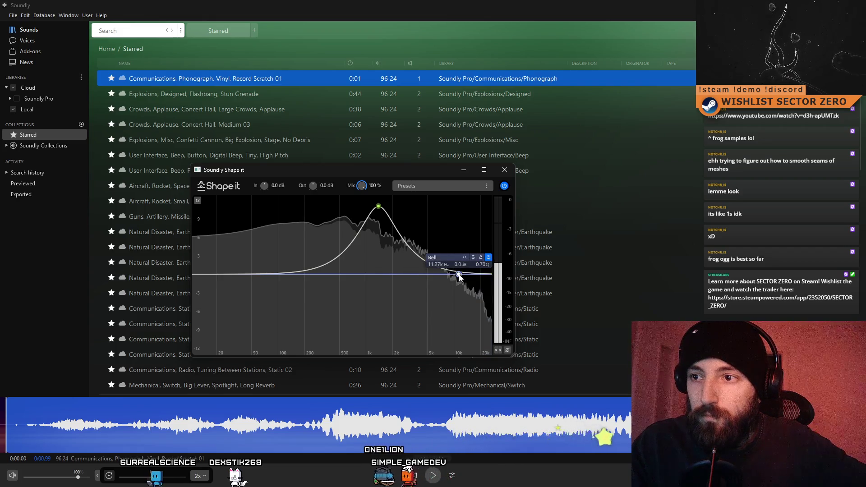
{"action": "mouse_move", "coordinate": [459, 273]}
{"action": "left_mouse_down"}
{"action": "mouse_move", "coordinate": [462, 222]}
{"action": "mouse_move", "coordinate": [454, 326]}
{"action": "mouse_move", "coordinate": [455, 279]}
{"action": "mouse_move", "coordinate": [456, 310]}
{"action": "mouse_move", "coordinate": [454, 300]}
{"action": "left_mouse_up"}
Add a +7 dB bell band near 232 Hz, replay the sound, and close the Shape it EQ.
{"action": "key", "text": "space"}
{"action": "double_click", "coordinate": [238, 275]}
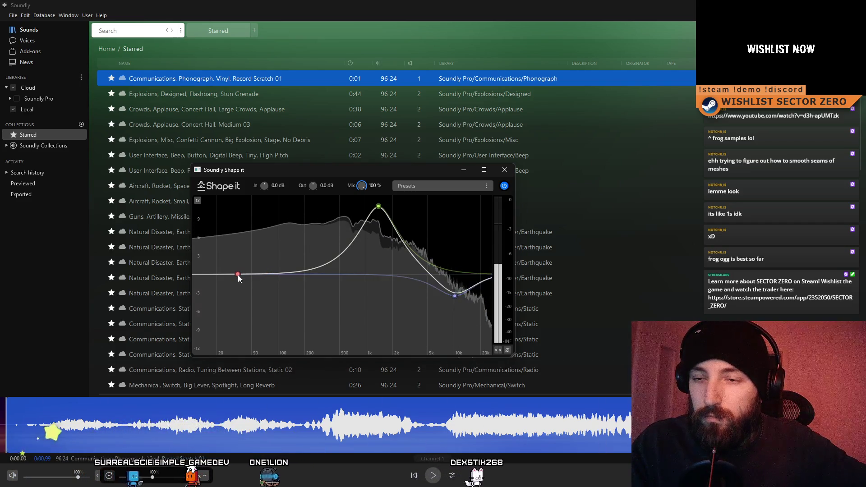
{"action": "left_click", "coordinate": [241, 258]}
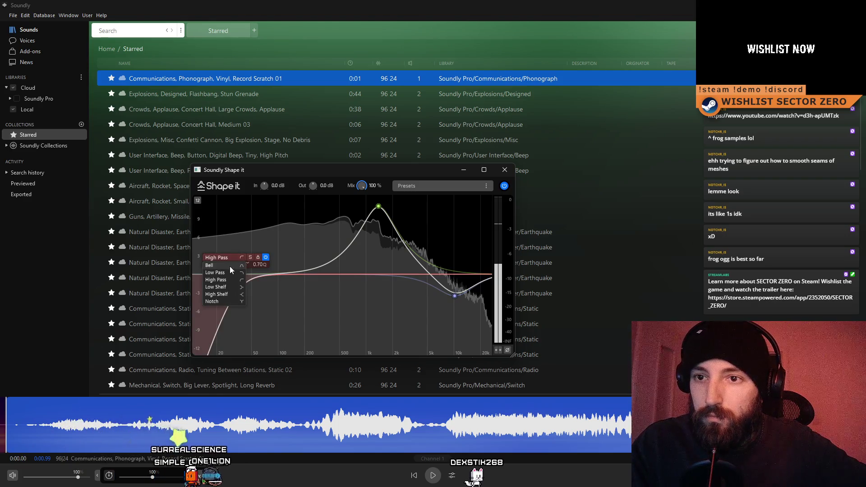
{"action": "left_click", "coordinate": [230, 266]}
{"action": "mouse_move", "coordinate": [237, 273]}
{"action": "left_mouse_down"}
{"action": "mouse_move", "coordinate": [233, 221]}
{"action": "mouse_move", "coordinate": [241, 212]}
{"action": "mouse_move", "coordinate": [306, 208]}
{"action": "mouse_move", "coordinate": [289, 315]}
{"action": "mouse_move", "coordinate": [311, 231]}
{"action": "left_mouse_up"}
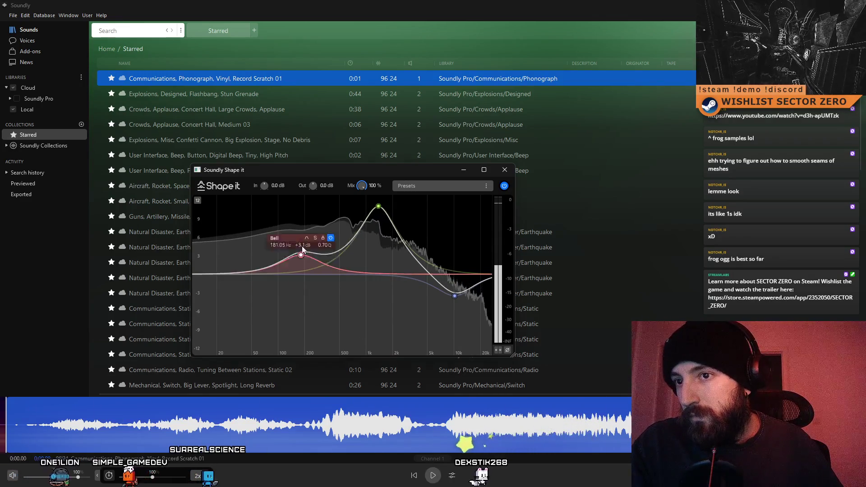
{"action": "left_click", "coordinate": [438, 477]}
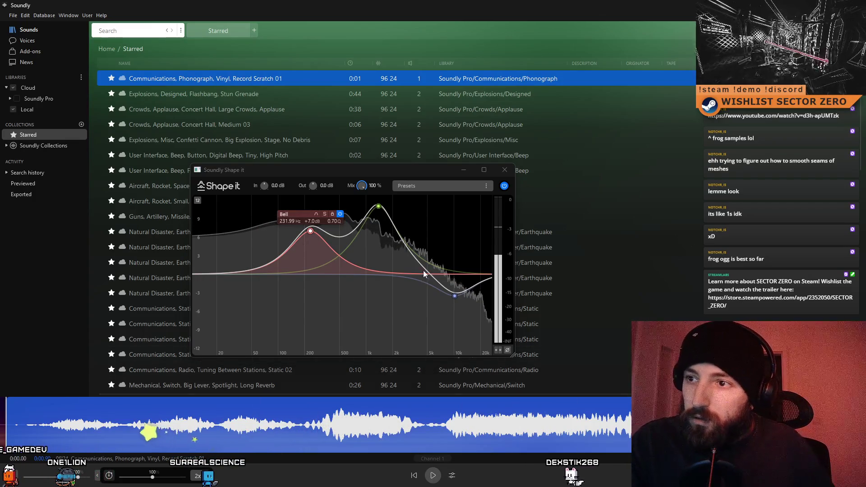
{"action": "left_click", "coordinate": [431, 475]}
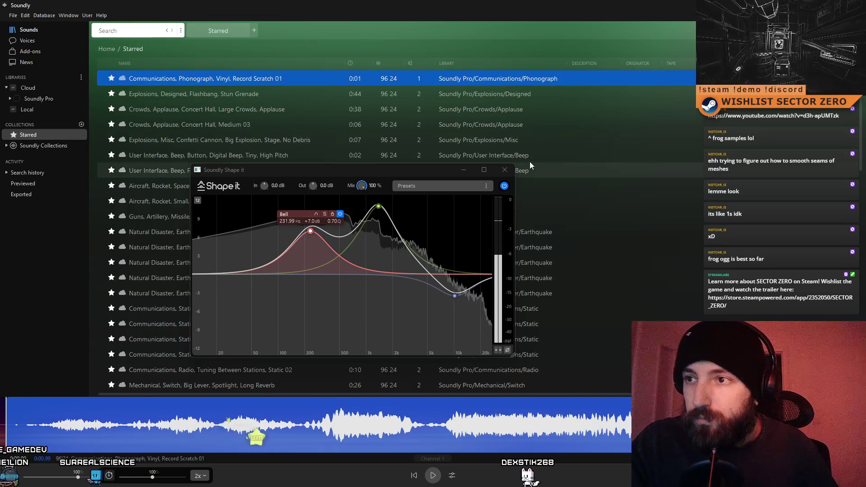
{"action": "left_click", "coordinate": [504, 170]}
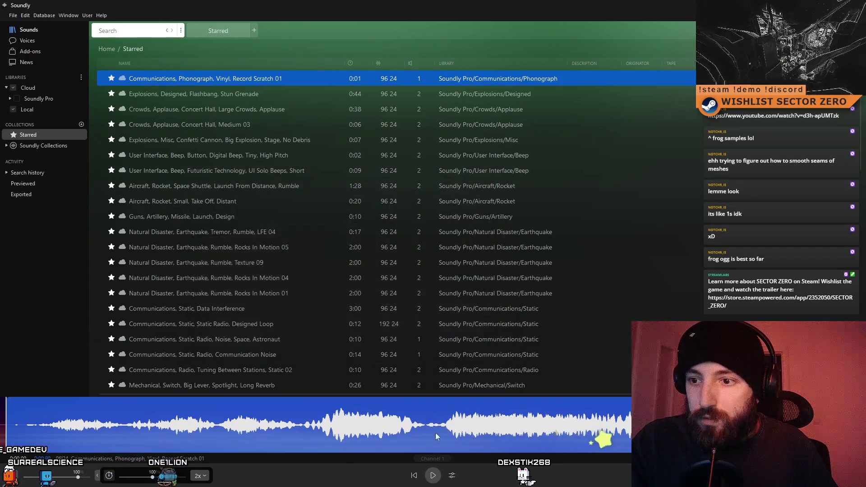
Play the processed sound and reopen the Shape it EQ from the waveform's Plugins menu.
{"action": "left_click", "coordinate": [435, 479]}
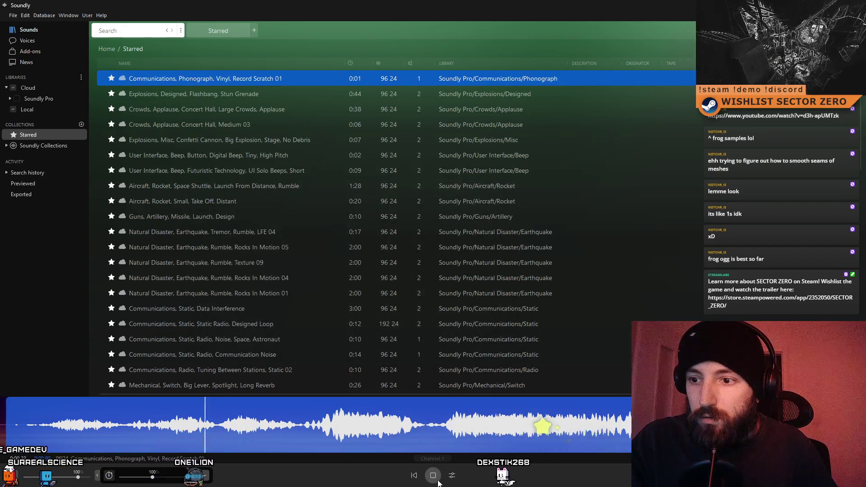
{"action": "right_click", "coordinate": [410, 429]}
{"action": "mouse_move", "coordinate": [479, 326]}
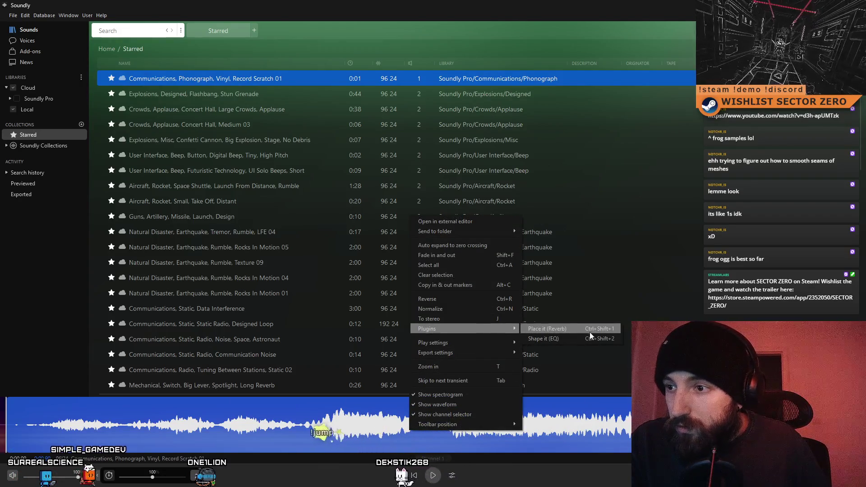
{"action": "left_click", "coordinate": [585, 331]}
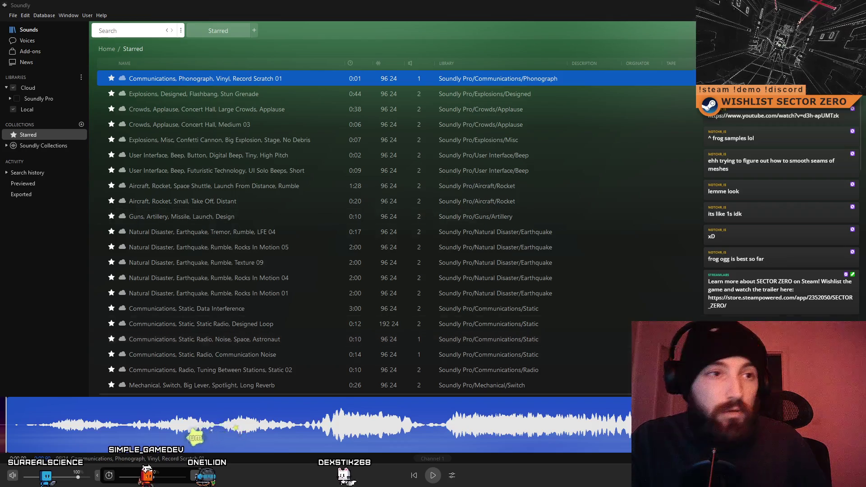
{"action": "right_click", "coordinate": [496, 404]}
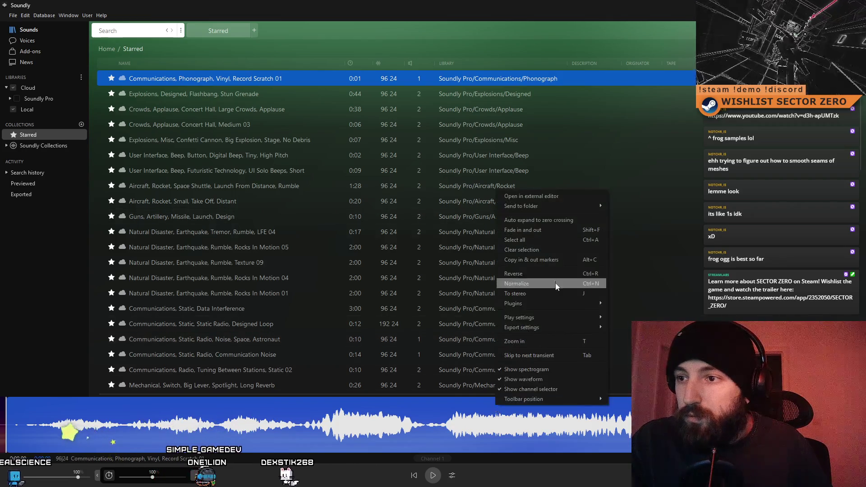
{"action": "mouse_move", "coordinate": [547, 302]}
{"action": "left_click", "coordinate": [621, 315]}
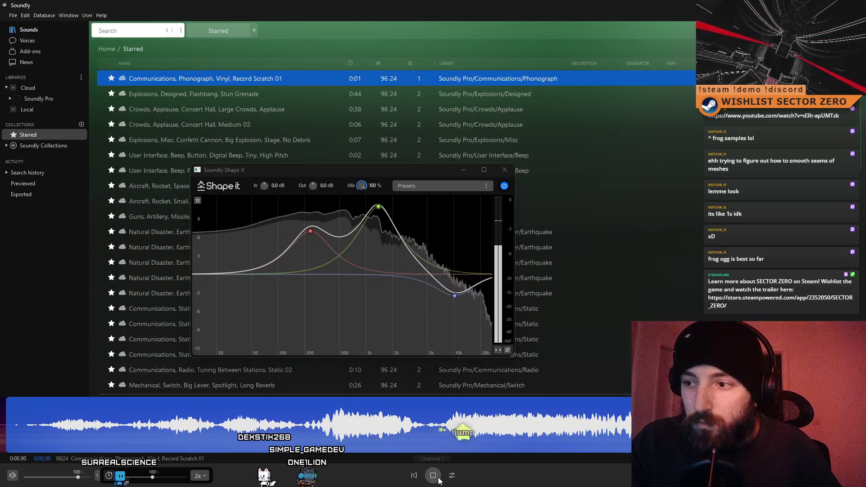
Send the EQ-shaped record scratch to the ACH SFX folder.
{"action": "right_click", "coordinate": [166, 410]}
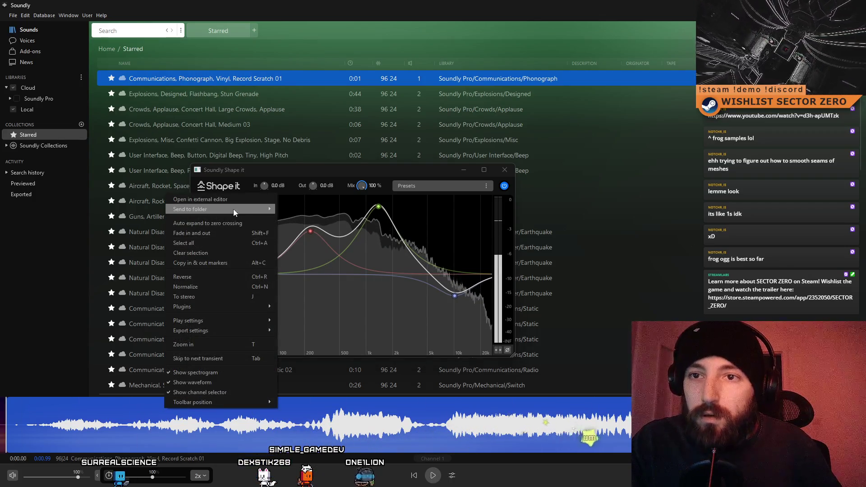
{"action": "mouse_move", "coordinate": [233, 209]}
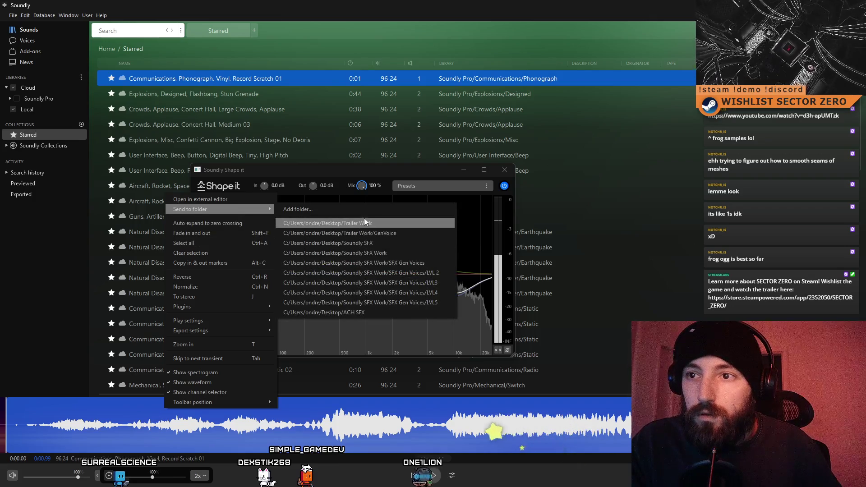
{"action": "left_click", "coordinate": [371, 315]}
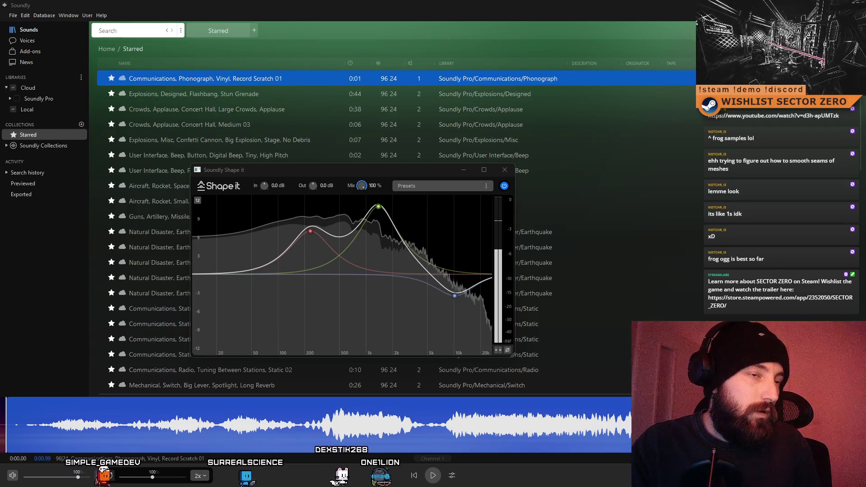
Close Unity Hub to bring back the SECTOR ZERO editor on Menu_DataInit.
{"action": "left_click", "coordinate": [518, 216]}
{"action": "left_click", "coordinate": [598, 102]}
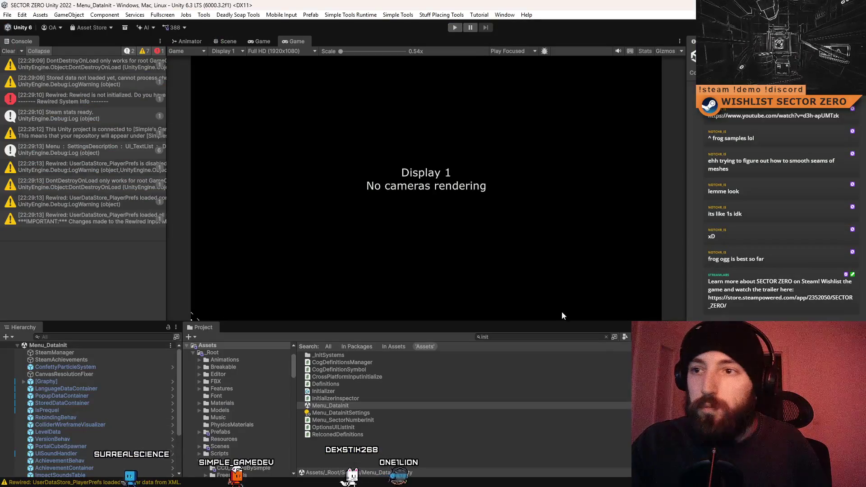
Browse the Project window to SFX > Soundly and reveal the folder in File Explorer.
{"action": "left_click", "coordinate": [386, 451]}
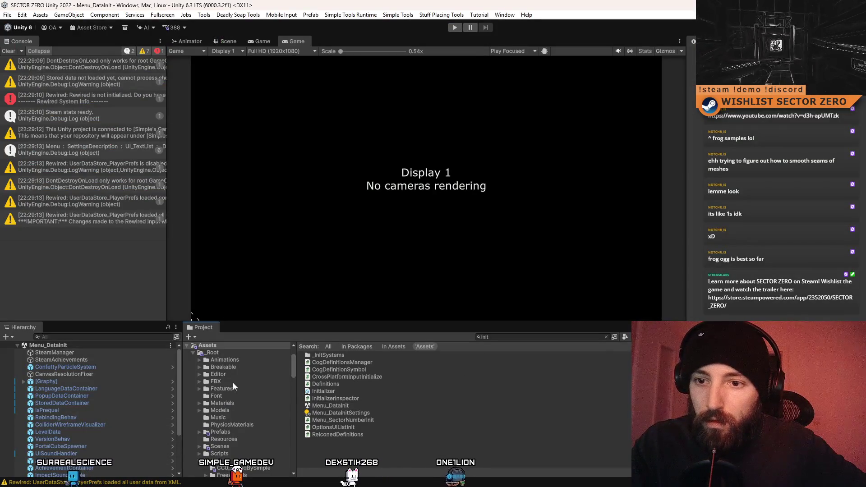
{"action": "scroll", "coordinate": [233, 383], "scroll_direction": "down", "scroll_amount": 5}
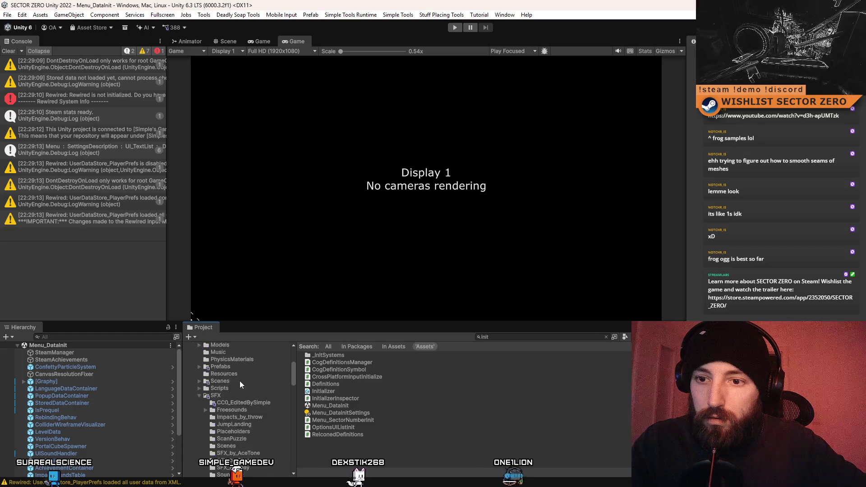
{"action": "left_click", "coordinate": [255, 404]}
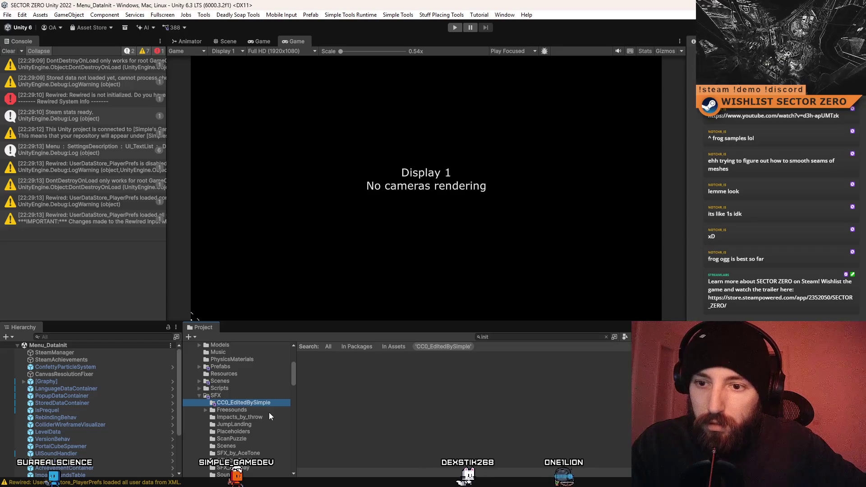
{"action": "scroll", "coordinate": [269, 412], "scroll_direction": "down", "scroll_amount": 2}
{"action": "left_click", "coordinate": [251, 447]}
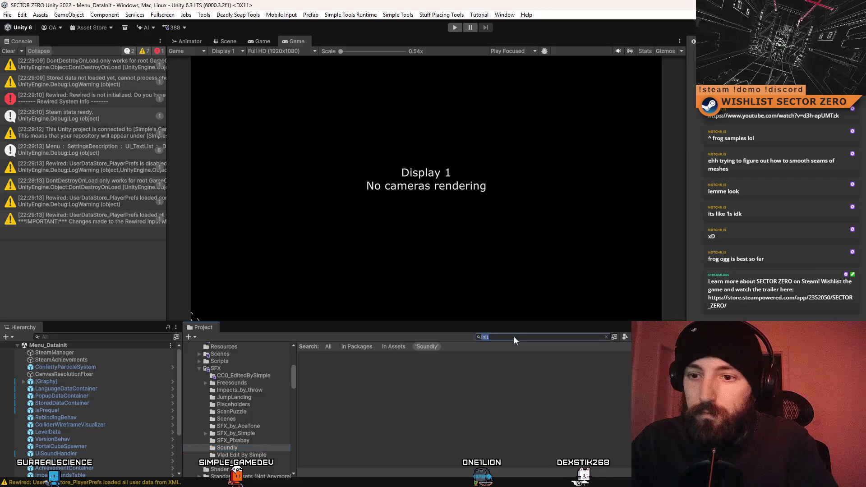
{"action": "right_click", "coordinate": [412, 415]}
{"action": "left_click", "coordinate": [448, 118]}
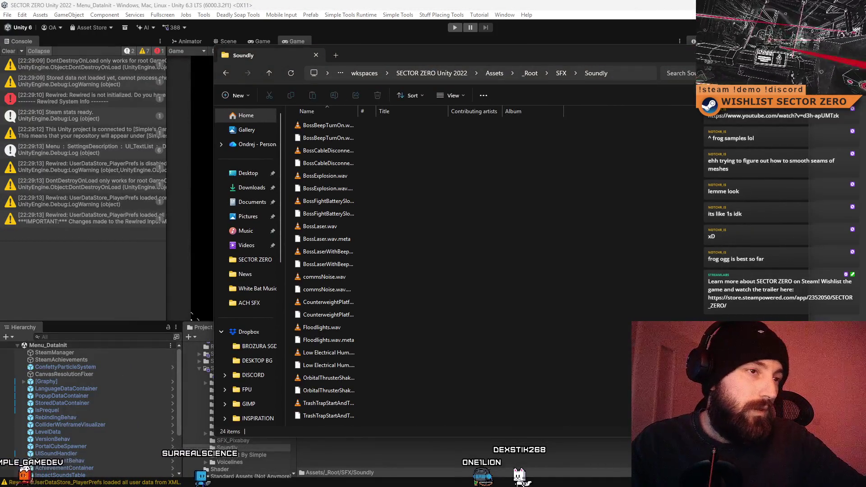
Drop the Record Scratch .wav into Soundly and rename it AchievementUnlockLikeARecordScratch.
{"action": "mouse_move", "coordinate": [324, 276]}
{"action": "left_mouse_down"}
{"action": "mouse_move", "coordinate": [589, 252]}
{"action": "mouse_move", "coordinate": [585, 268]}
{"action": "left_mouse_up"}
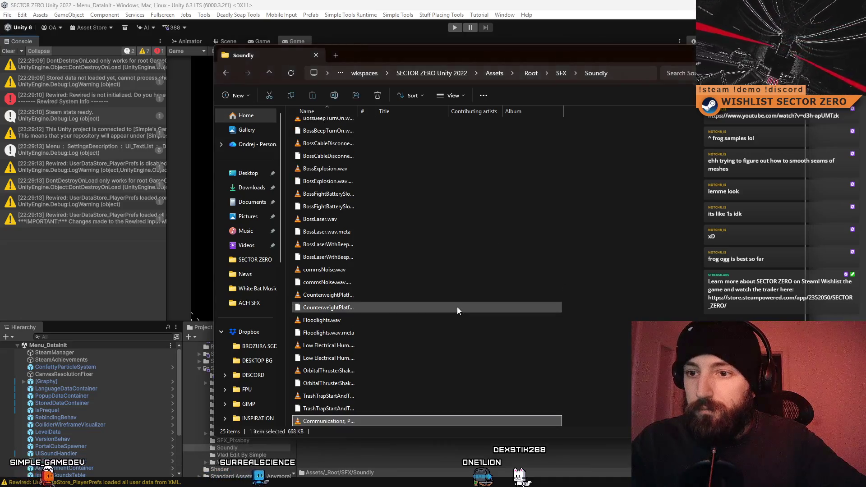
{"action": "left_click", "coordinate": [318, 421]}
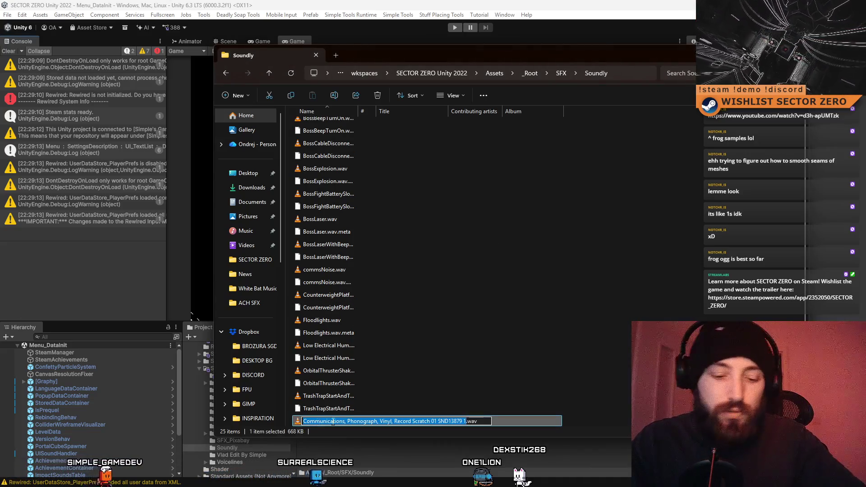
{"action": "type", "text": "AchievementUnlockLikeA"}
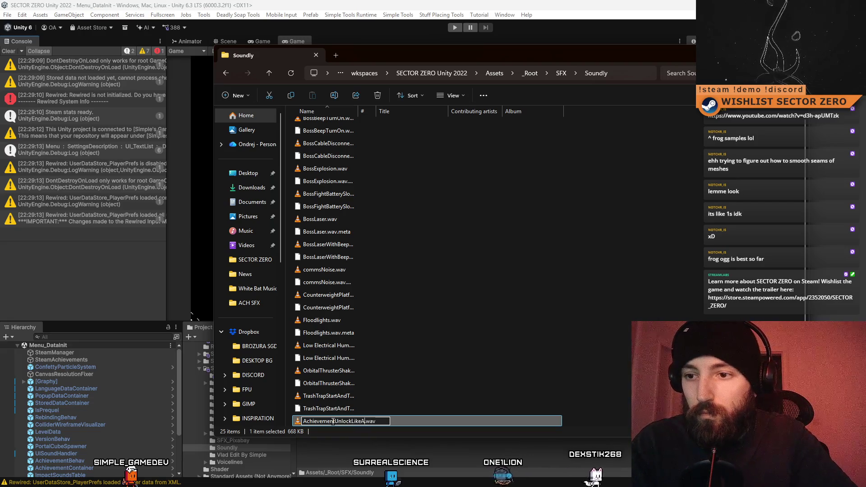
{"action": "type", "text": "Record"}
{"action": "type", "text": "Scratch"}
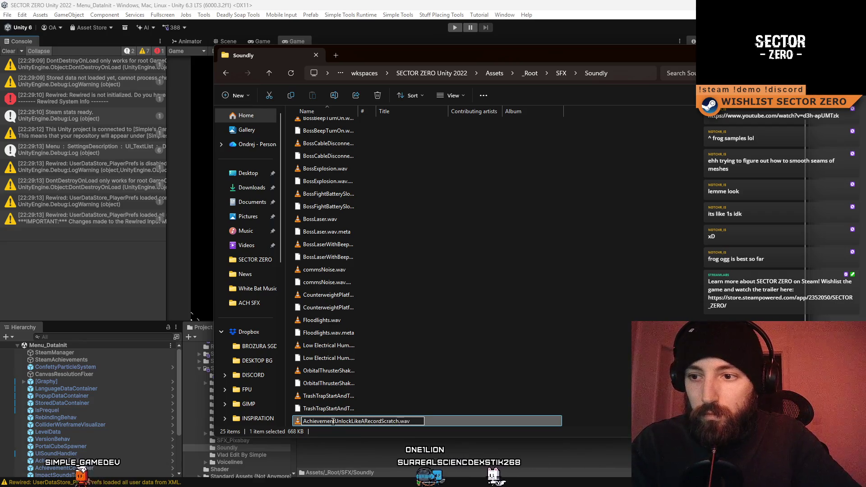
{"action": "key", "text": "Return"}
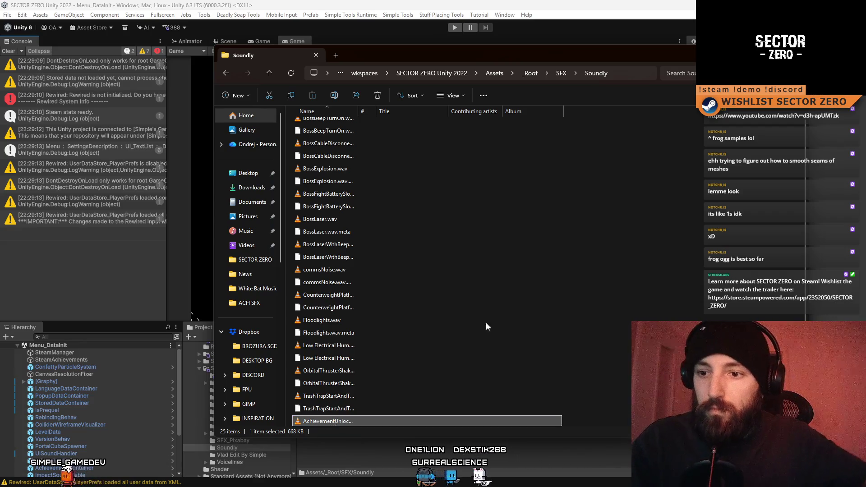
{"action": "key", "text": "alt+Tab"}
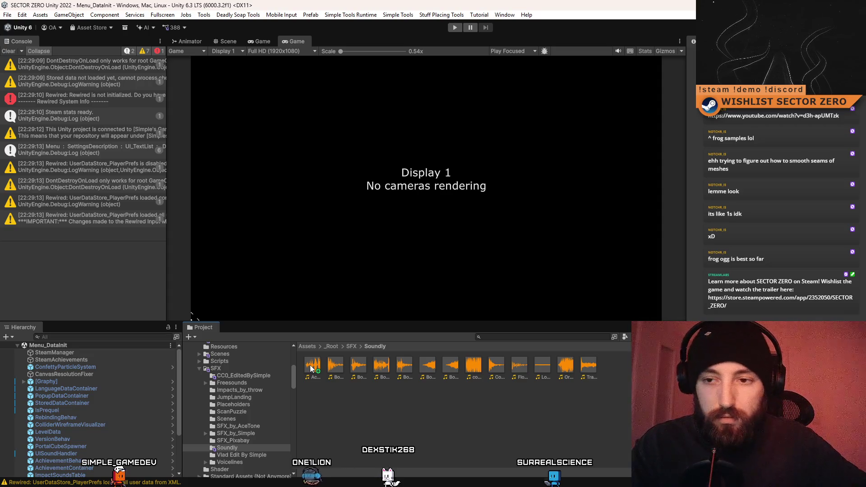
Inspect the new record scratch clip's import settings, clear the Console, and search all assets.
{"action": "left_click", "coordinate": [310, 368]}
{"action": "type", "text": "character"}
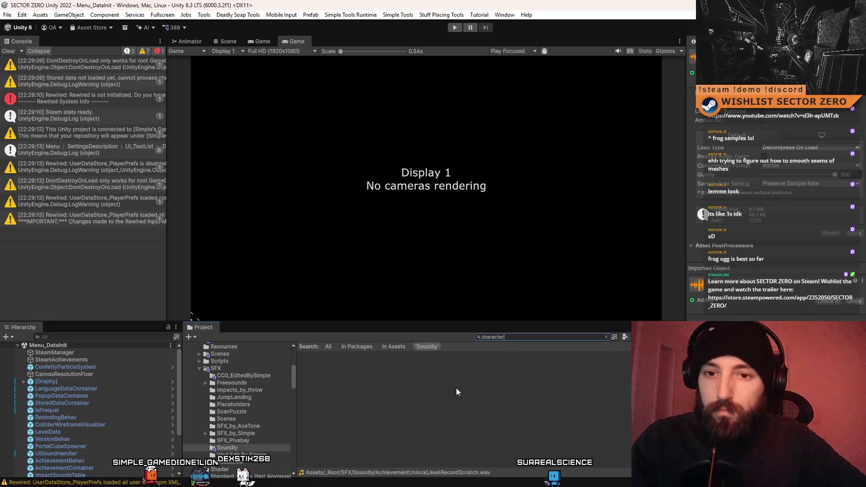
{"action": "left_click", "coordinate": [9, 51]}
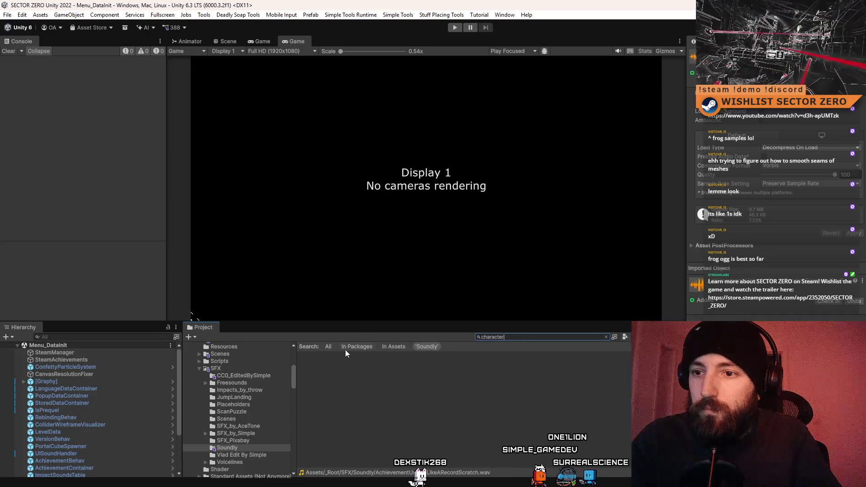
{"action": "left_click", "coordinate": [329, 346]}
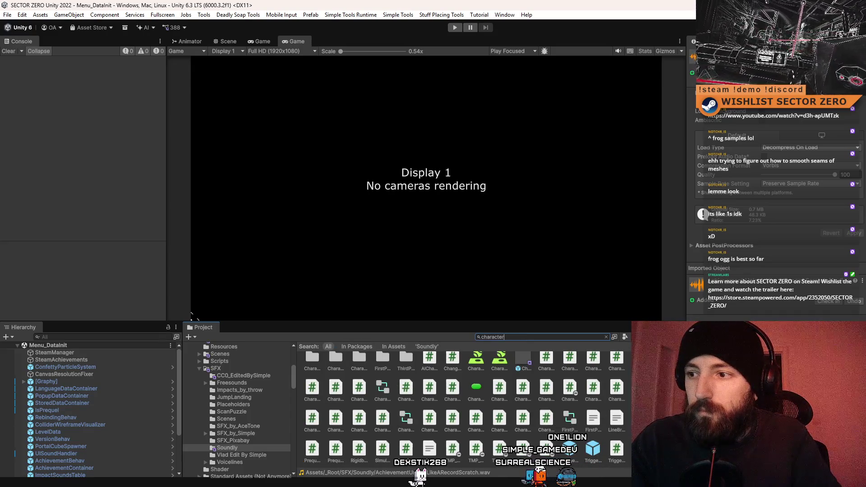
In the Character prefab, duplicate UnicornExitSqueakSFX as AchievementLikeARecordUnlock.
{"action": "scroll", "coordinate": [604, 417], "scroll_direction": "down", "scroll_amount": 5, "text": "ctrl"}
{"action": "double_click", "coordinate": [357, 421]}
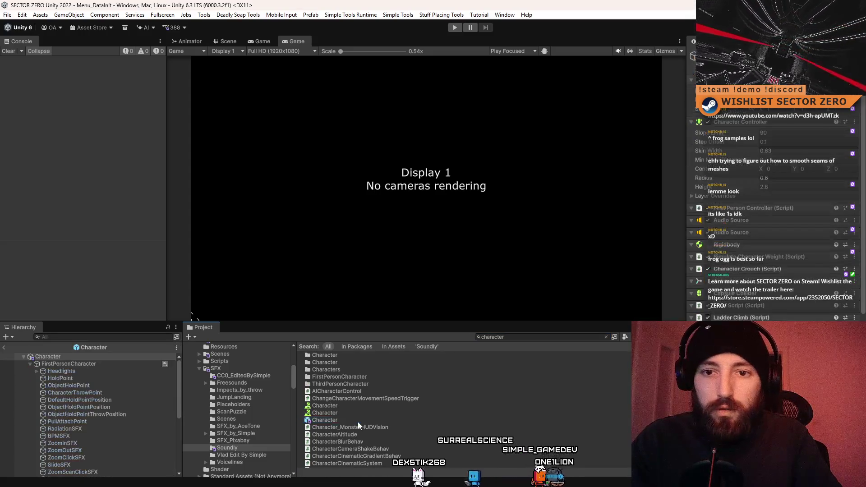
{"action": "scroll", "coordinate": [95, 384], "scroll_direction": "down", "scroll_amount": 3}
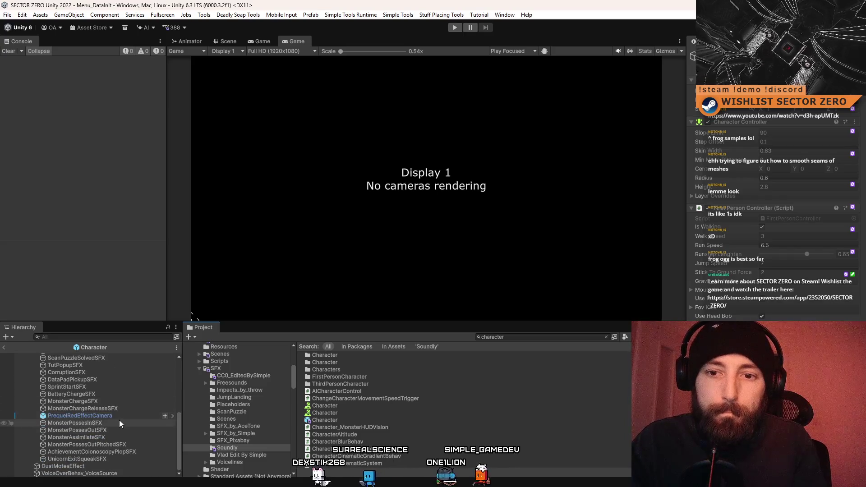
{"action": "left_click", "coordinate": [115, 459]}
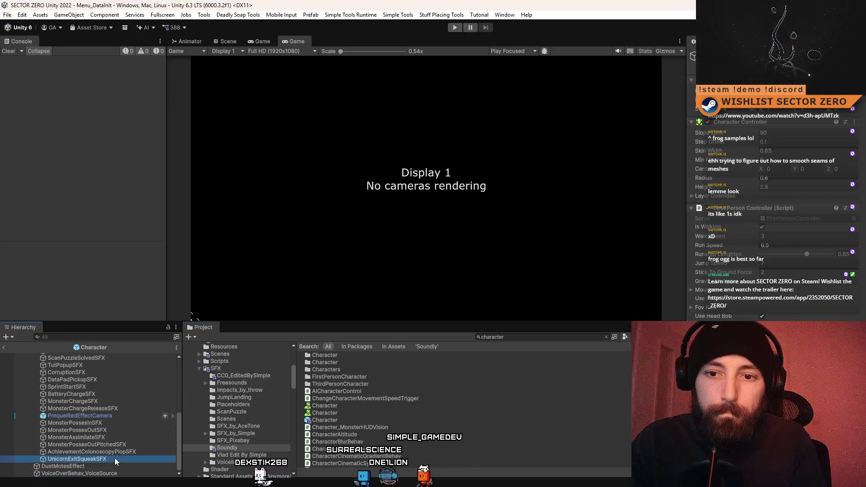
{"action": "key", "text": "ctrl+d"}
{"action": "type", "text": "AchievementU"}
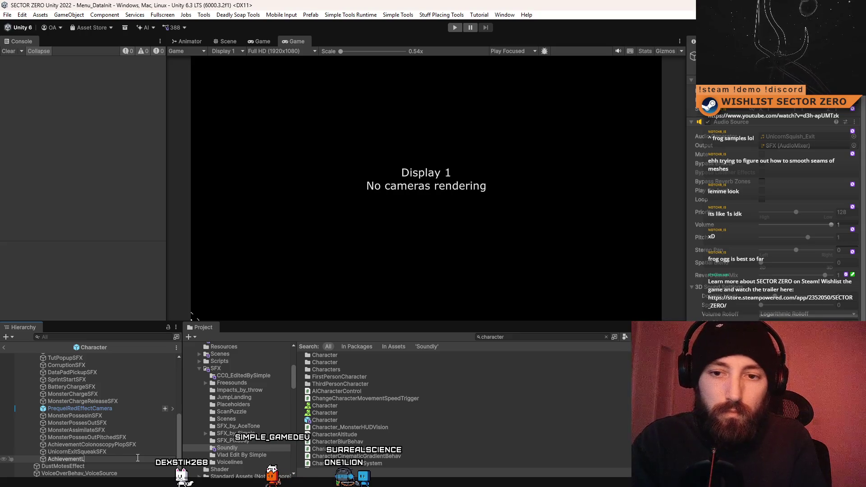
{"action": "type", "text": "ikeARecordUnlock"}
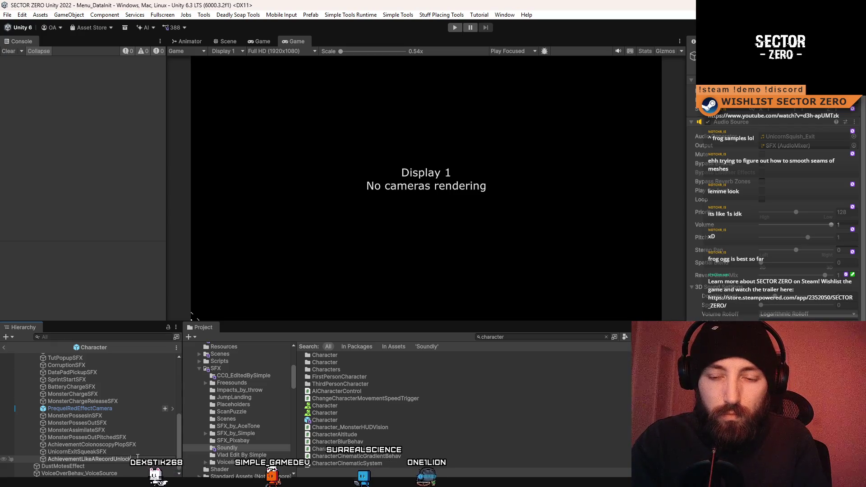
{"action": "key", "text": "Return"}
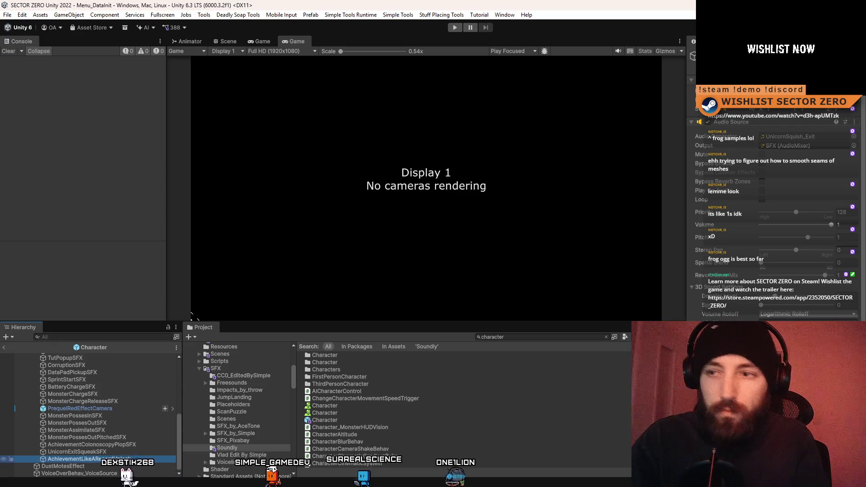
Set its AudioSource clip to AchievementUnlockLikeARecordScratch and clear the project search.
{"action": "left_click", "coordinate": [853, 136]}
{"action": "type", "text": "achievement"}
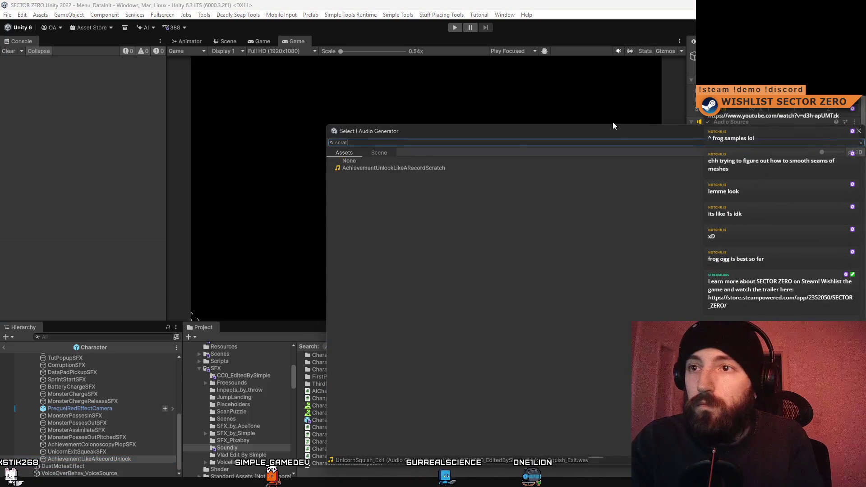
{"action": "double_click", "coordinate": [422, 169]}
{"action": "type", "text": "like a record"}
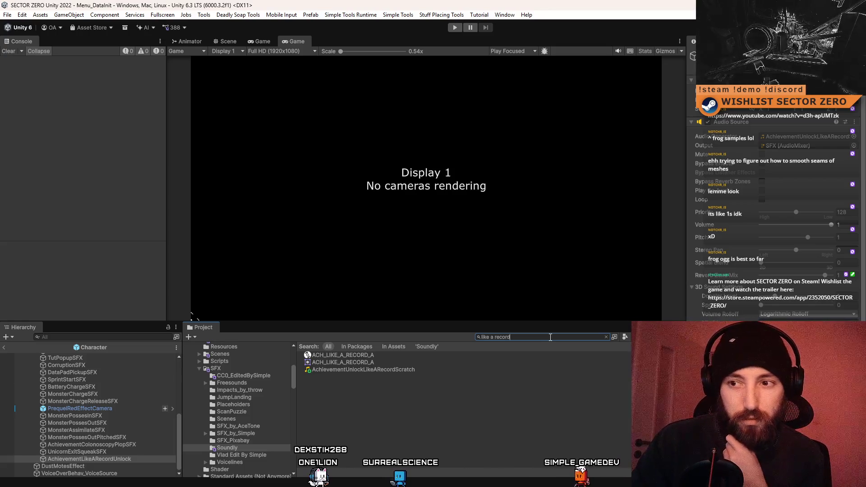
{"action": "key", "text": "Escape"}
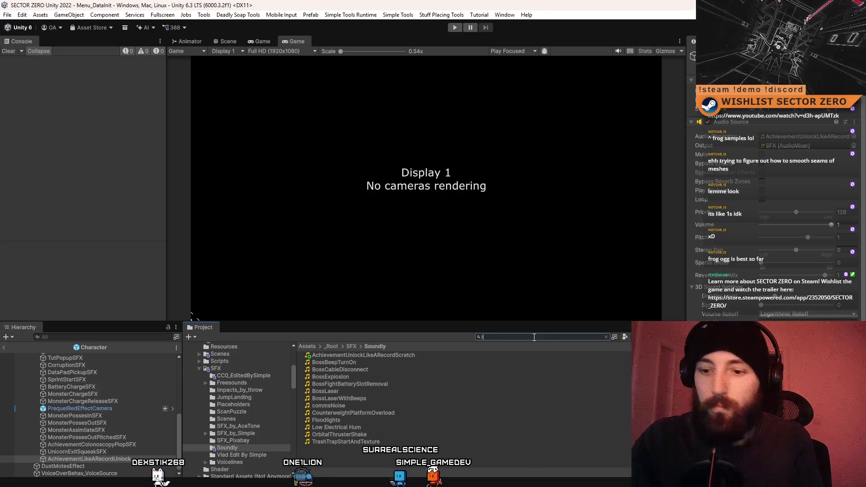
Search the project for 'tl' and open the Level Prequel 0 scene.
{"action": "type", "text": "t"}
{"action": "type", "text": "l"}
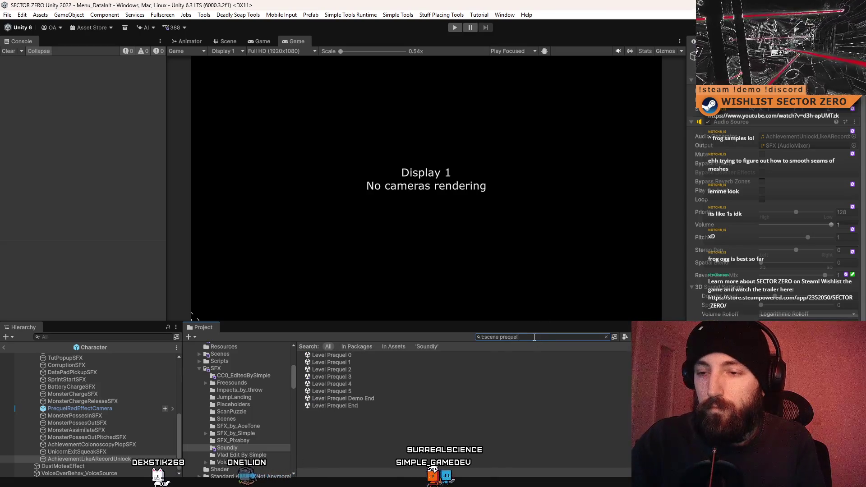
{"action": "double_click", "coordinate": [357, 356]}
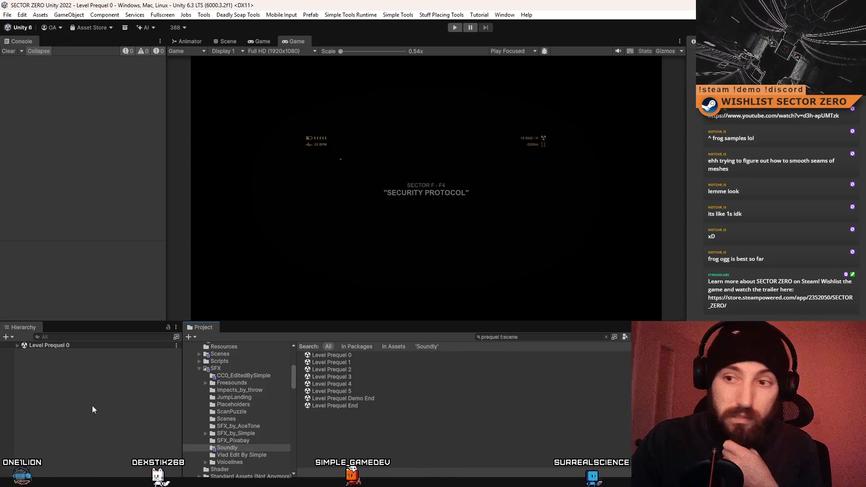
{"action": "left_click", "coordinate": [421, 354]}
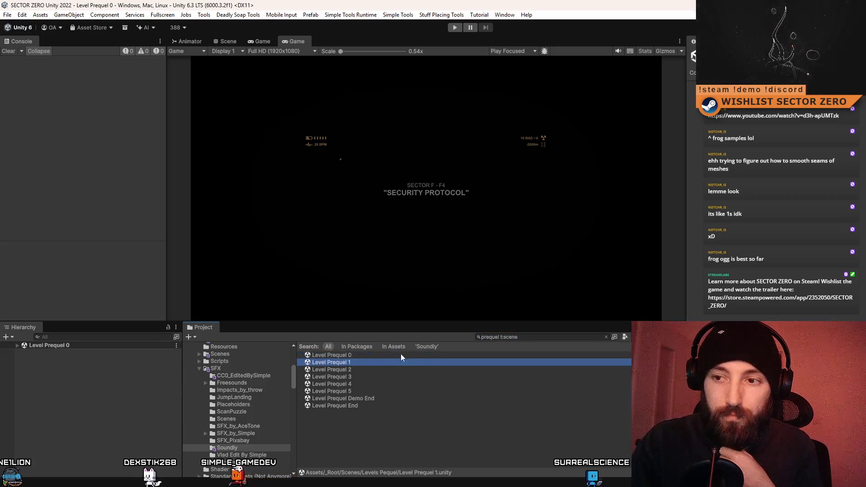
In the Scene view, select FanParenting and open its Unlock Achievement Trigger script.
{"action": "left_click", "coordinate": [252, 39]}
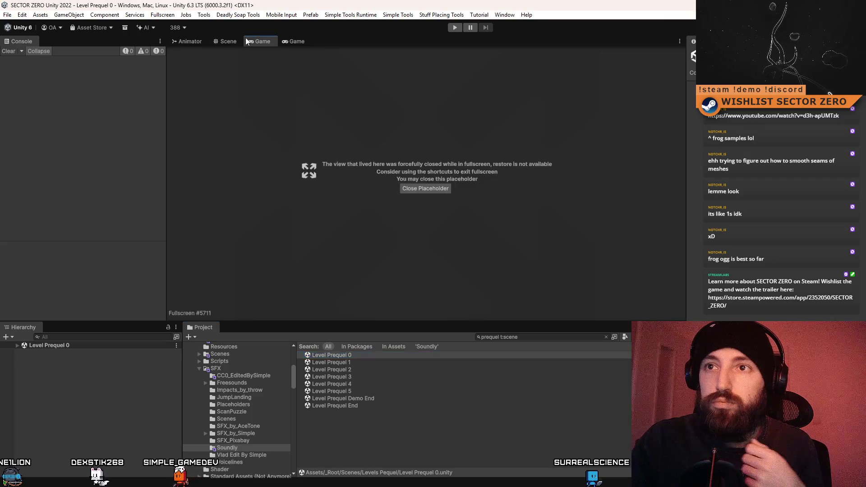
{"action": "left_click", "coordinate": [227, 41]}
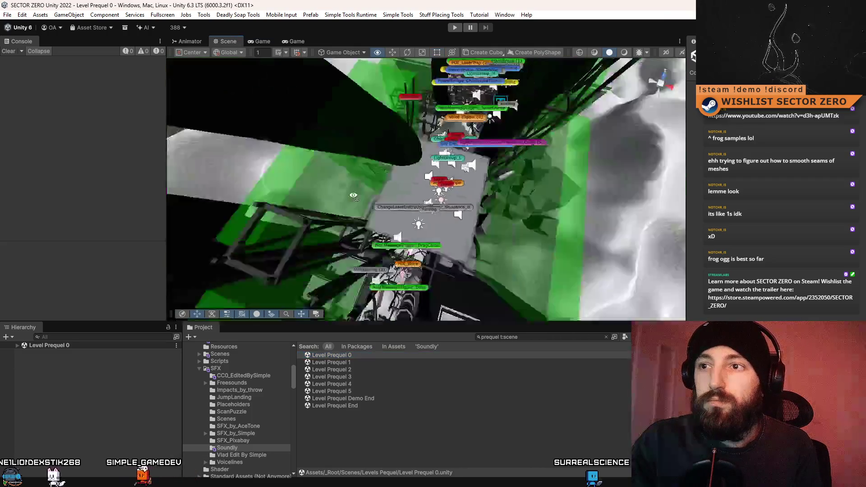
{"action": "mouse_move", "coordinate": [353, 195]}
{"action": "left_mouse_down"}
{"action": "mouse_move", "coordinate": [320, 137]}
{"action": "mouse_move", "coordinate": [368, 184]}
{"action": "mouse_move", "coordinate": [377, 181]}
{"action": "mouse_move", "coordinate": [311, 148]}
{"action": "left_mouse_up"}
{"action": "left_click", "coordinate": [300, 146]}
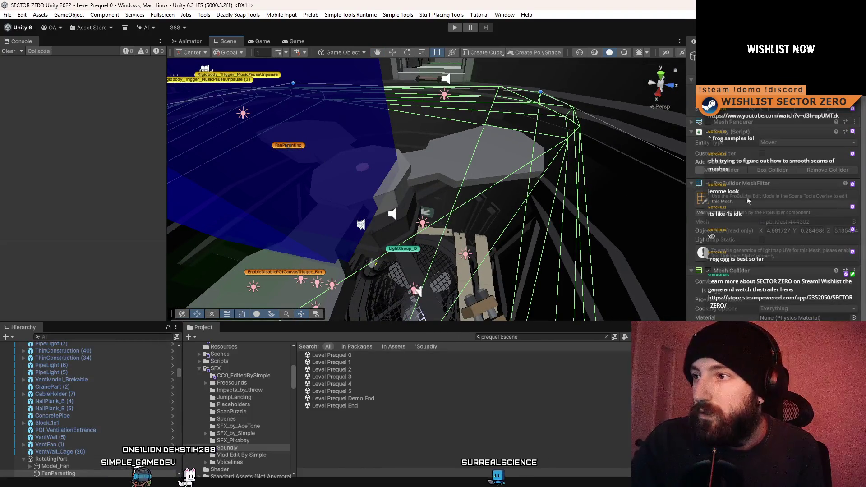
{"action": "scroll", "coordinate": [779, 221], "scroll_direction": "down", "scroll_amount": 5}
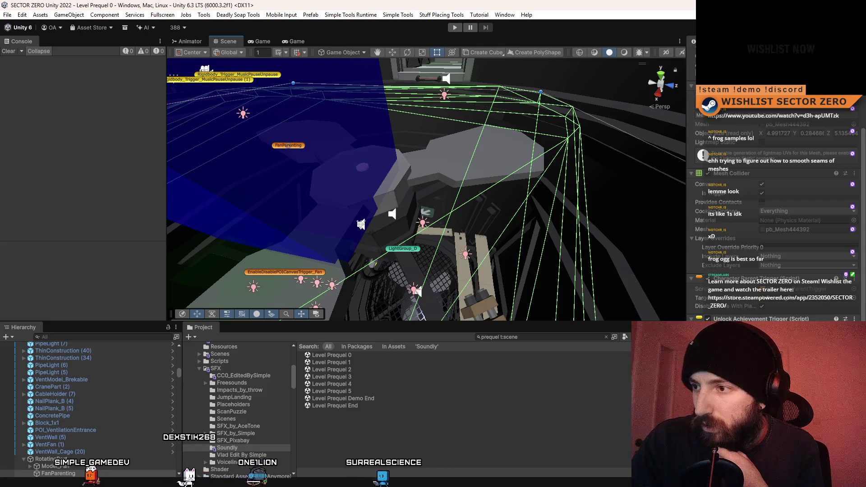
{"action": "scroll", "coordinate": [807, 313], "scroll_direction": "down", "scroll_amount": 1}
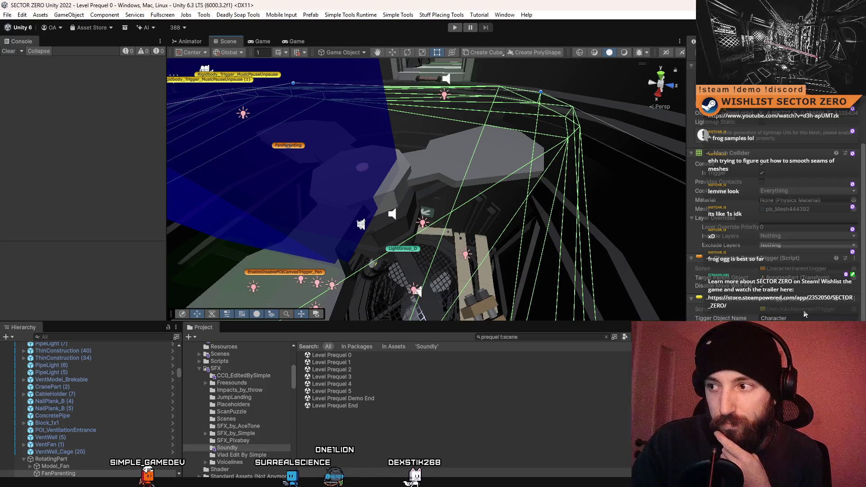
{"action": "double_click", "coordinate": [801, 309]}
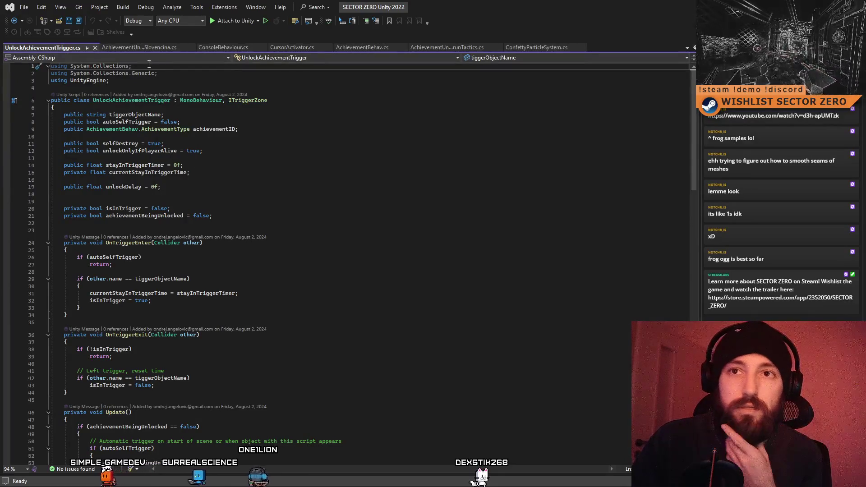
Switch to the AchievementBehav.cs script and scroll to the achievement unlock code.
{"action": "left_click", "coordinate": [148, 47]}
{"action": "left_click", "coordinate": [42, 47]}
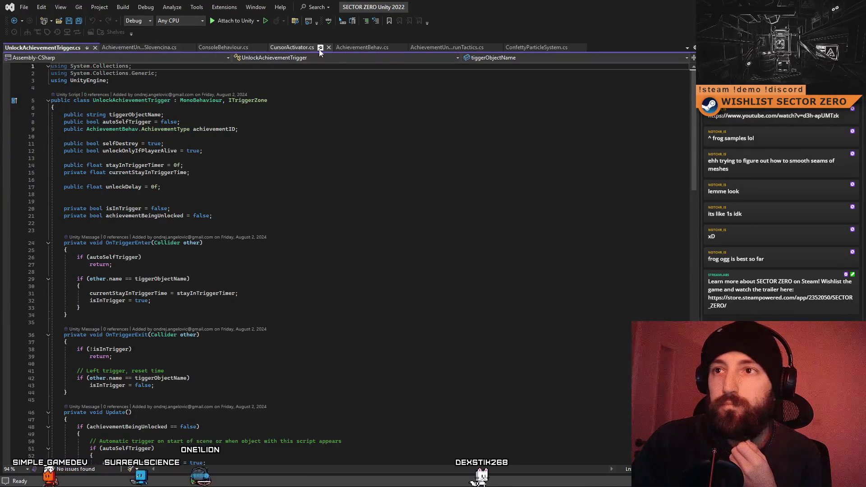
{"action": "left_click", "coordinate": [316, 48]}
{"action": "left_click", "coordinate": [346, 48]}
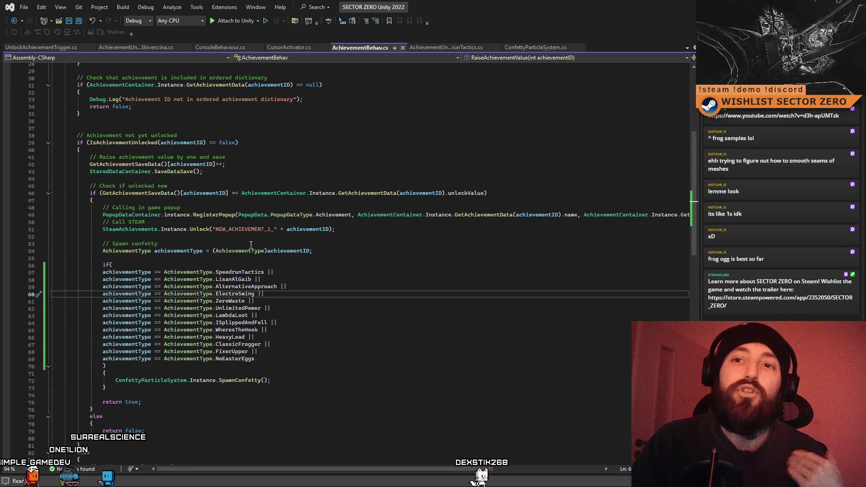
{"action": "scroll", "coordinate": [262, 243], "scroll_direction": "down", "scroll_amount": 1}
{"action": "scroll", "coordinate": [210, 236], "scroll_direction": "down", "scroll_amount": 3}
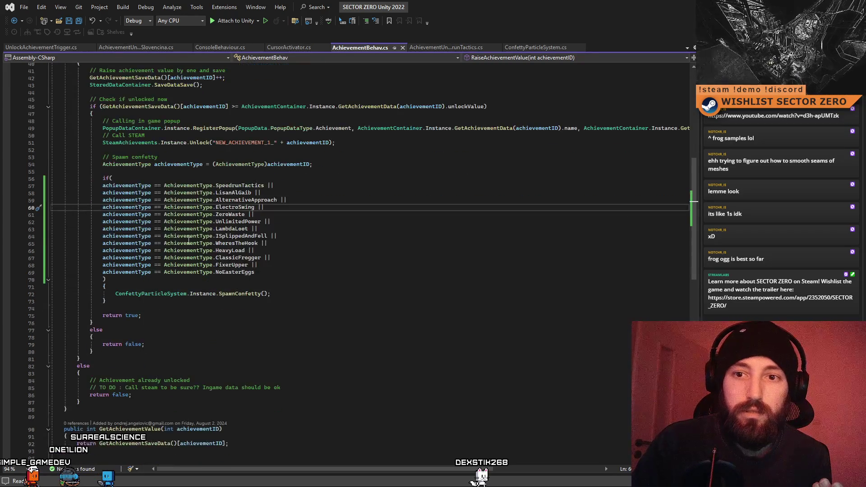
{"action": "scroll", "coordinate": [155, 262], "scroll_direction": "up", "scroll_amount": 1}
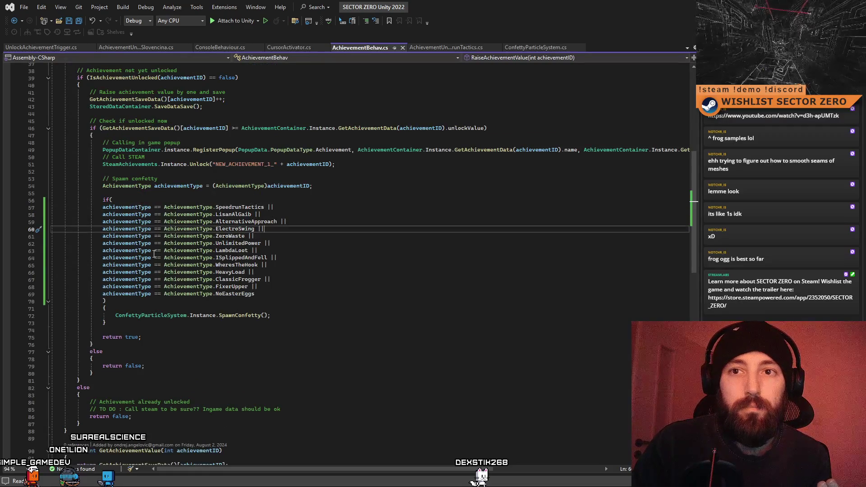
{"action": "scroll", "coordinate": [154, 253], "scroll_direction": "up", "scroll_amount": 1}
Remove the blank line and add '// SPECIAL EFFECTS' and '// Record scratch' comments below the Steam unlock call.
{"action": "left_click", "coordinate": [146, 215]}
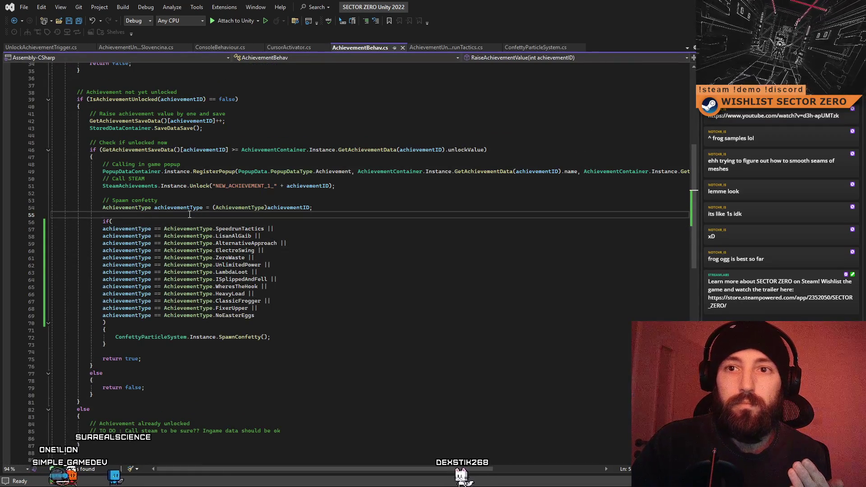
{"action": "key", "text": "BackSpace"}
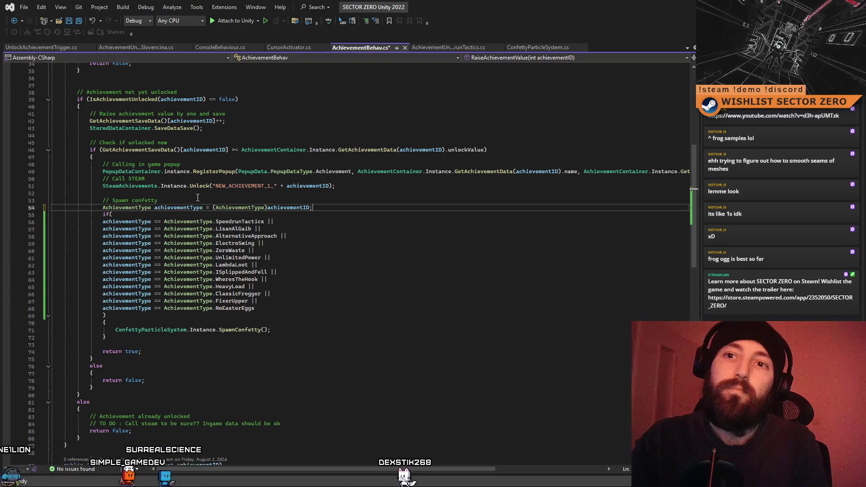
{"action": "left_click", "coordinate": [199, 191]}
{"action": "key", "text": "Return"}
{"action": "key", "text": "Return"}
{"action": "key", "text": "Return"}
{"action": "key", "text": "Up"}
{"action": "type", "text": "// S"}
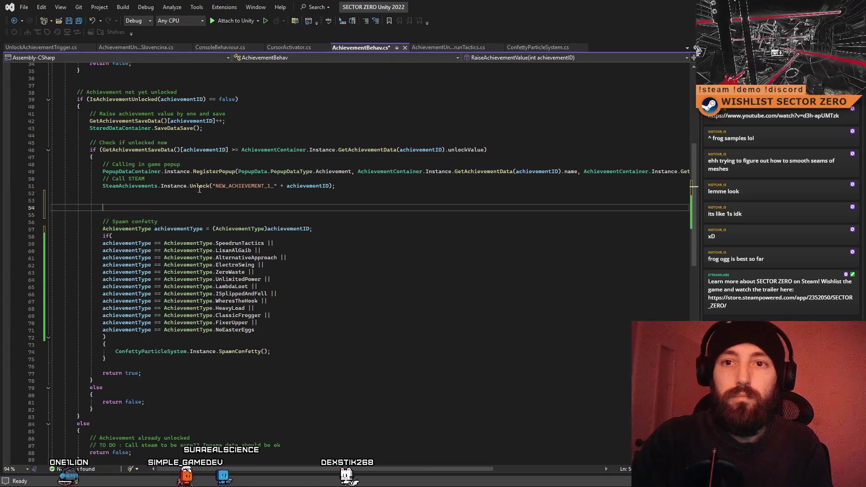
{"action": "type", "text": "PECIAL EFFECTS"}
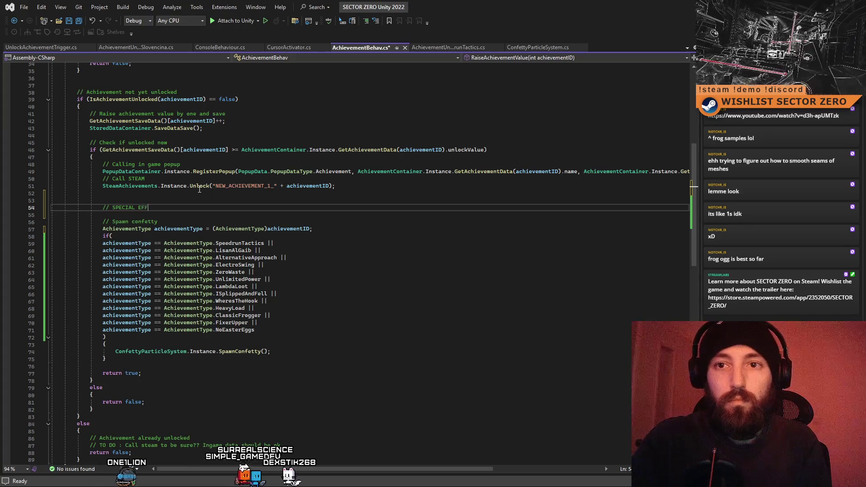
{"action": "key", "text": "Return"}
{"action": "key", "text": "Return"}
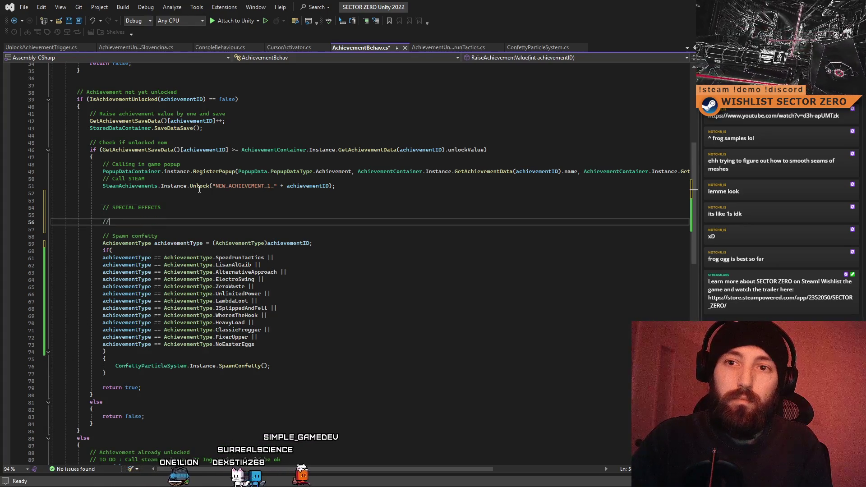
{"action": "type", "text": "// Rec"}
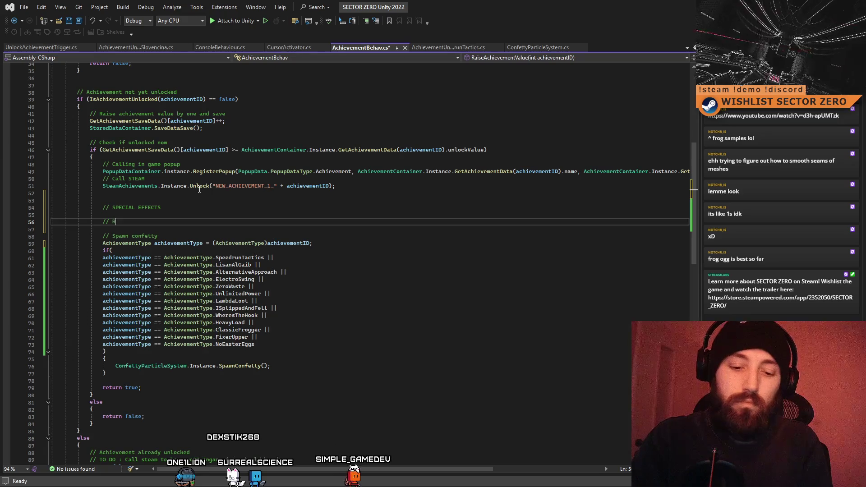
{"action": "type", "text": "ord scratch"}
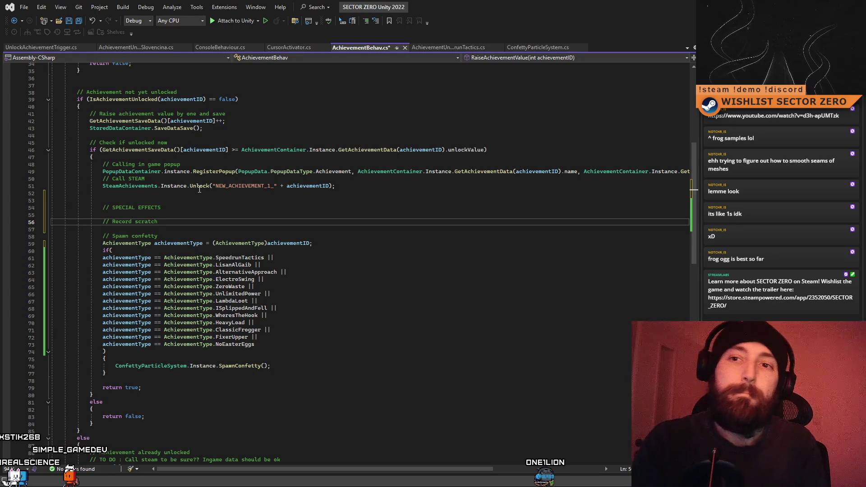
Write transform.Find("AchievementLikeARecordUnlock").GetComponent<AudioSource>().Play(); under the Record scratch comment.
{"action": "key", "text": "Return"}
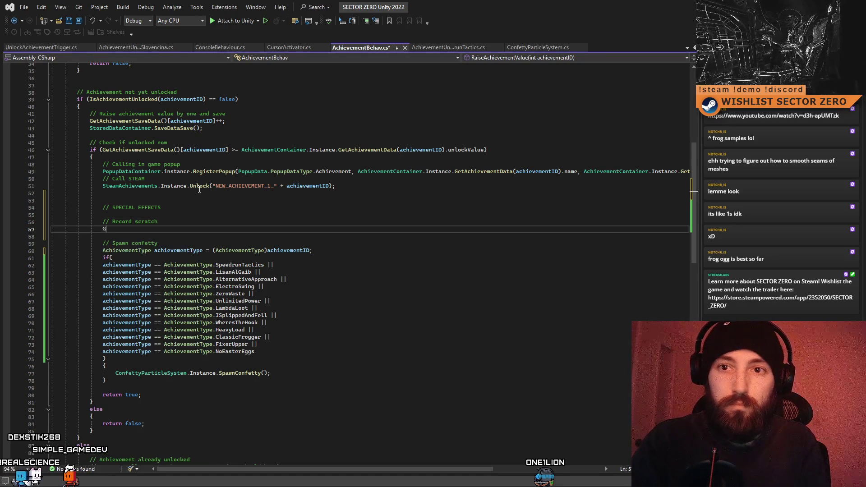
{"action": "type", "text": "ameObject.F"}
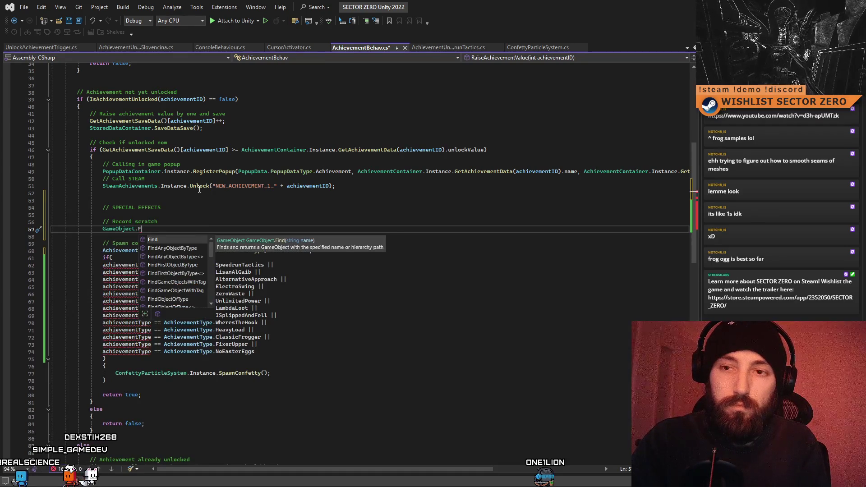
{"action": "key", "text": "Escape"}
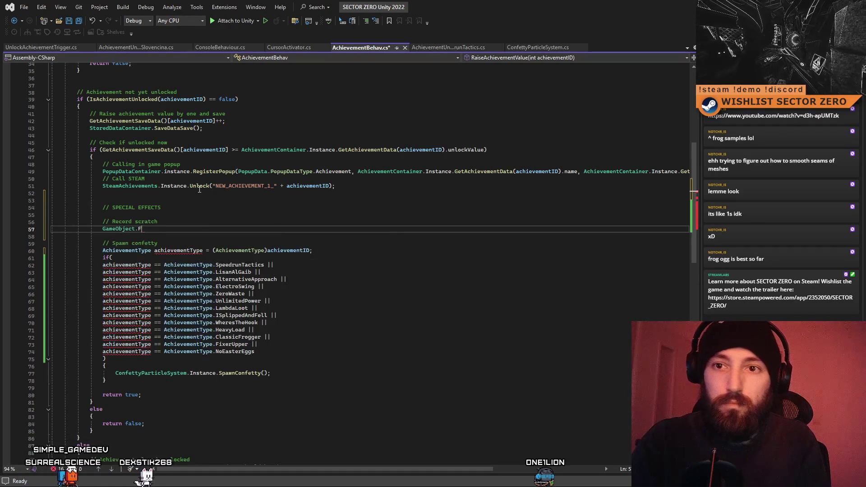
{"action": "key", "text": "BackSpace"}
{"action": "key", "text": "BackSpace"}
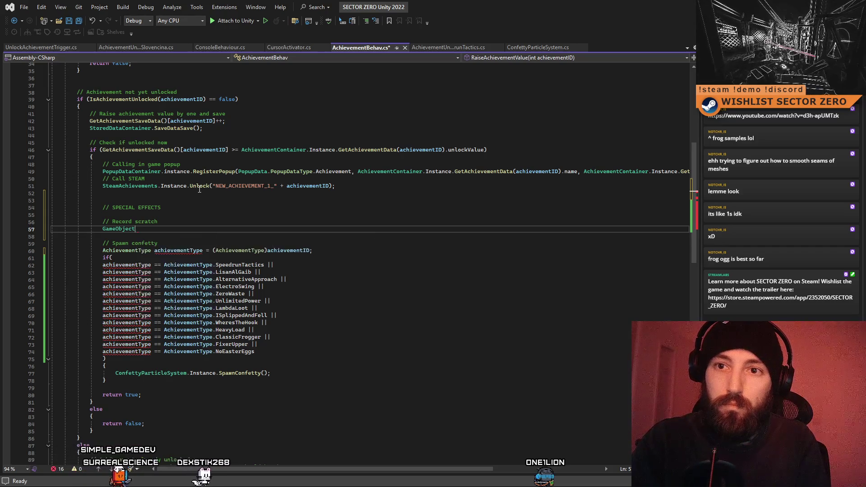
{"action": "key", "text": "BackSpace"}
{"action": "key", "text": "BackSpace"}
{"action": "key", "text": "BackSpace"}
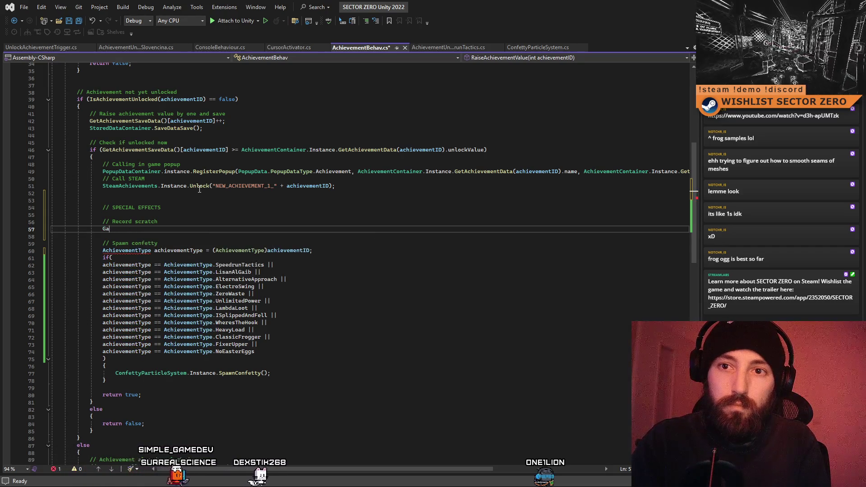
{"action": "key", "text": "BackSpace"}
{"action": "key", "text": "BackSpace"}
{"action": "type", "text": "transform."}
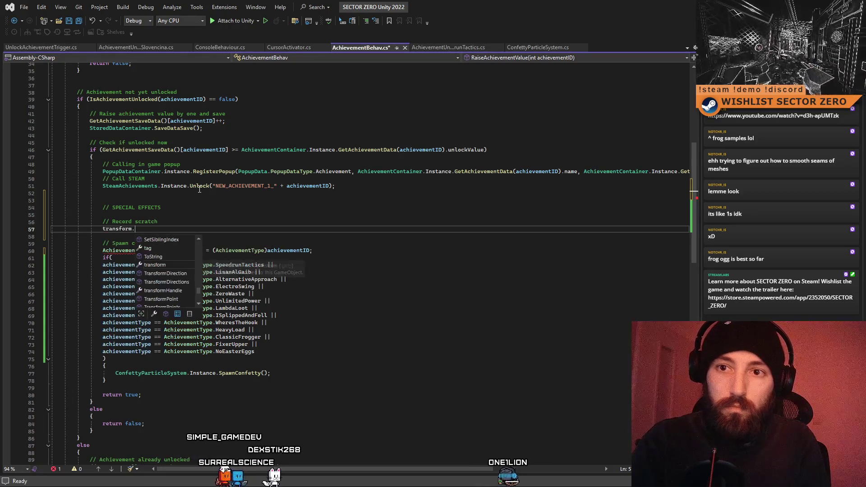
{"action": "type", "text": "Find("}
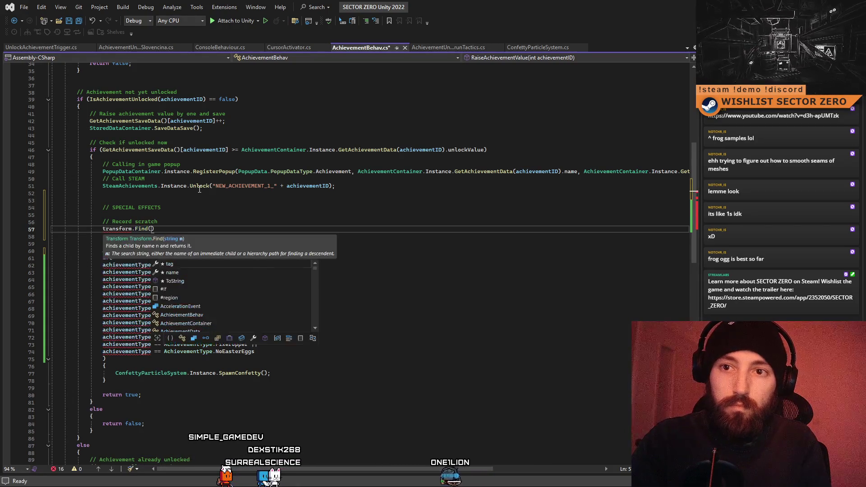
{"action": "type", "text": "\""}
{"action": "type", "text": "AchievementLikeARecordUnlock"}
{"action": "type", "text": "\")"}
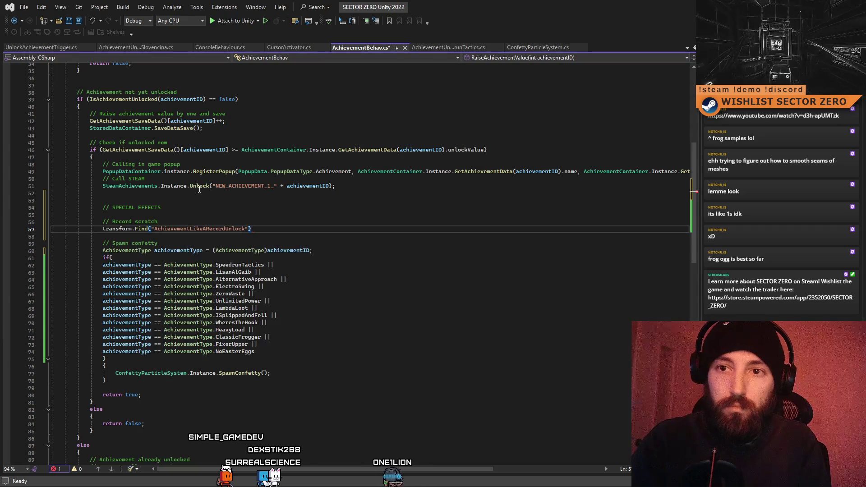
{"action": "type", "text": ".Get"}
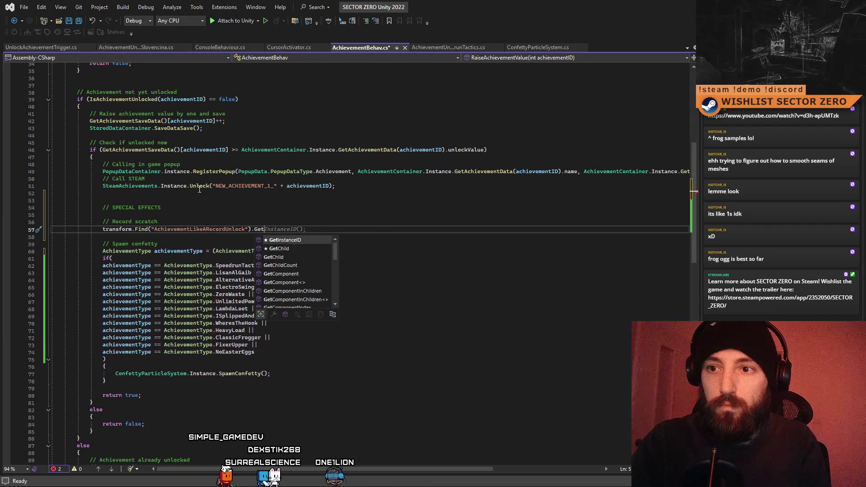
{"action": "type", "text": "Component<"}
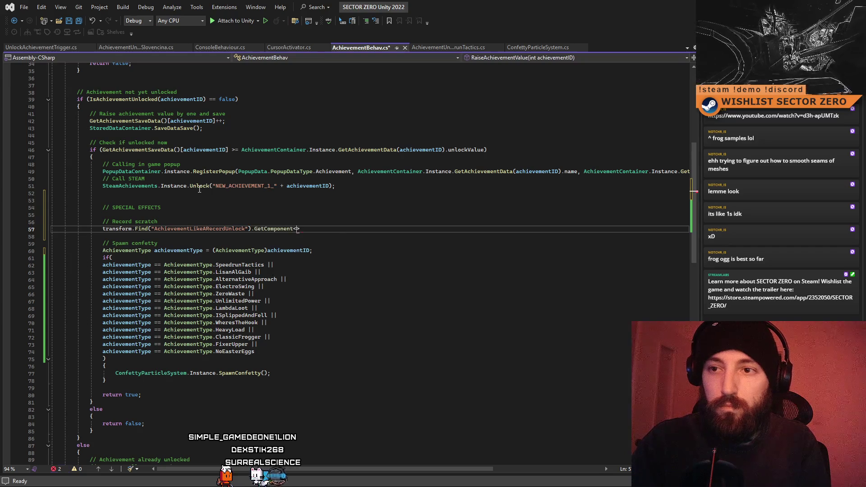
{"action": "type", "text": "Audi"}
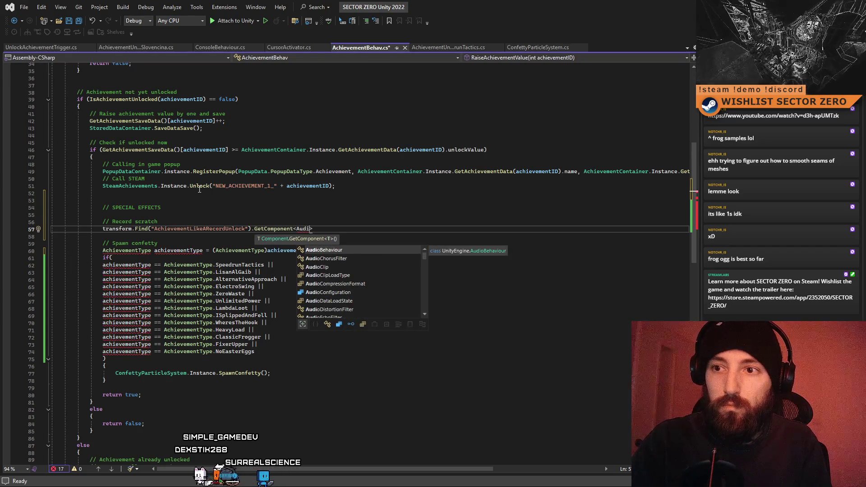
{"action": "type", "text": "oSo"}
{"action": "key", "text": "Tab"}
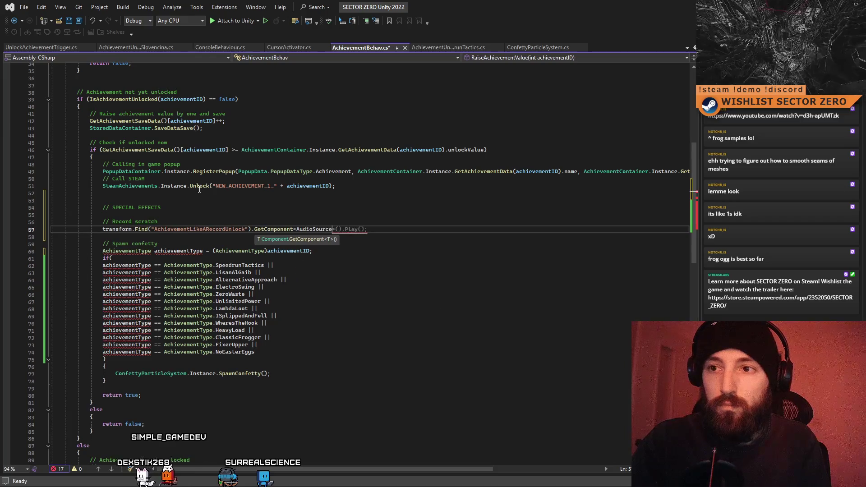
{"action": "type", "text": "()."}
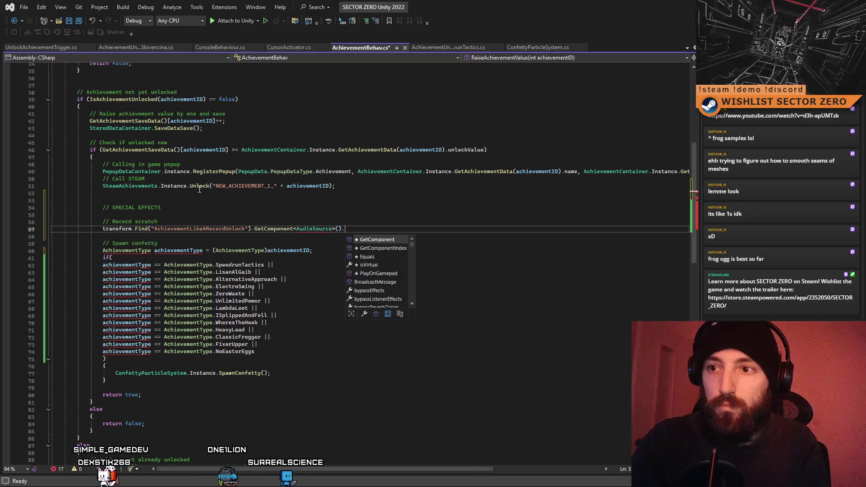
{"action": "type", "text": "PLa"}
{"action": "key", "text": "Tab"}
{"action": "type", "text": "();"}
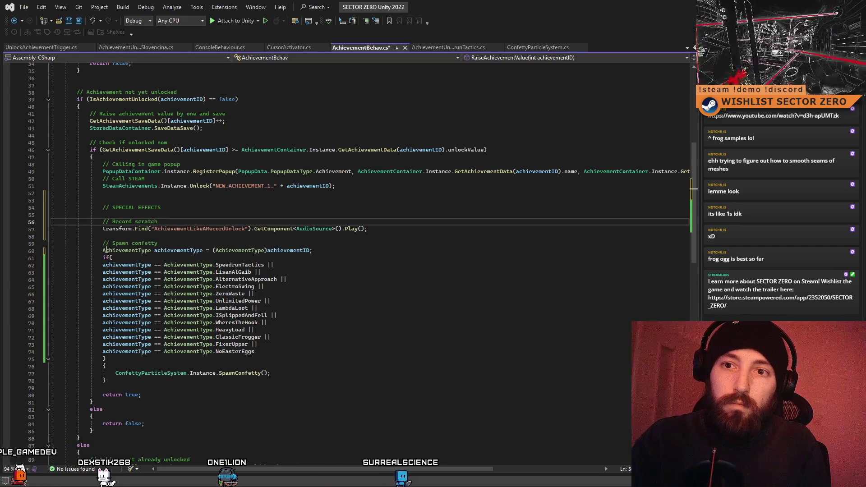
{"action": "left_click_drag", "start_coordinate": [103, 250], "coordinate": [291, 251]}
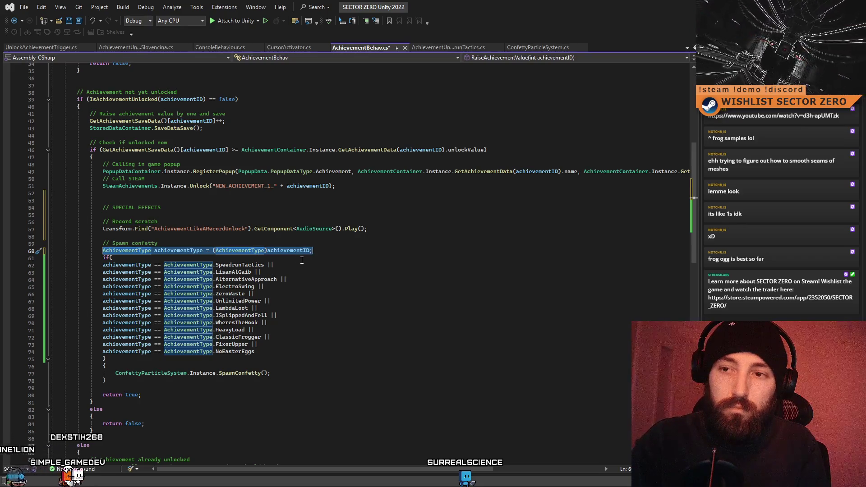
Delete the old achievementType declaration line further down the method.
{"action": "left_click", "coordinate": [243, 258]}
{"action": "left_click_drag", "start_coordinate": [215, 250], "coordinate": [310, 250]}
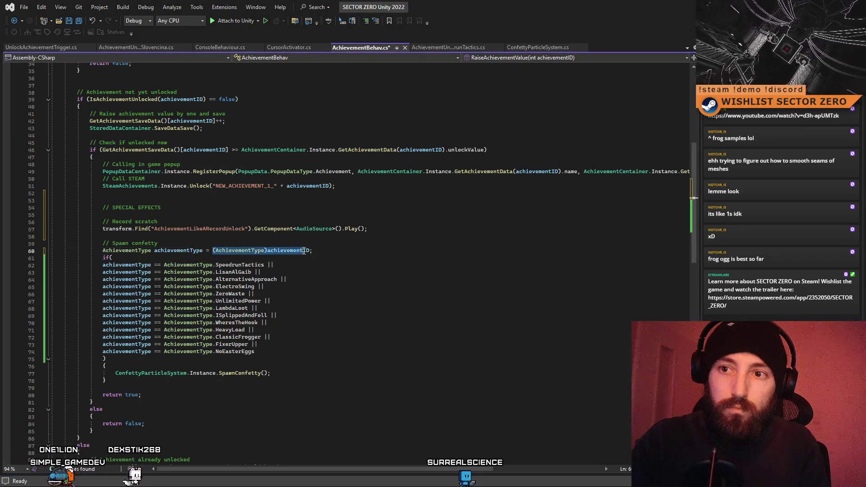
{"action": "left_click", "coordinate": [249, 261]}
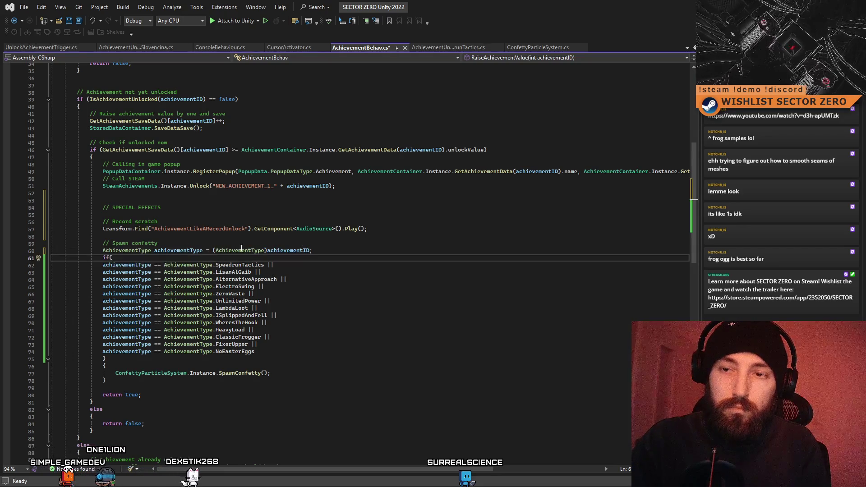
{"action": "left_click_drag", "start_coordinate": [103, 250], "coordinate": [312, 250]}
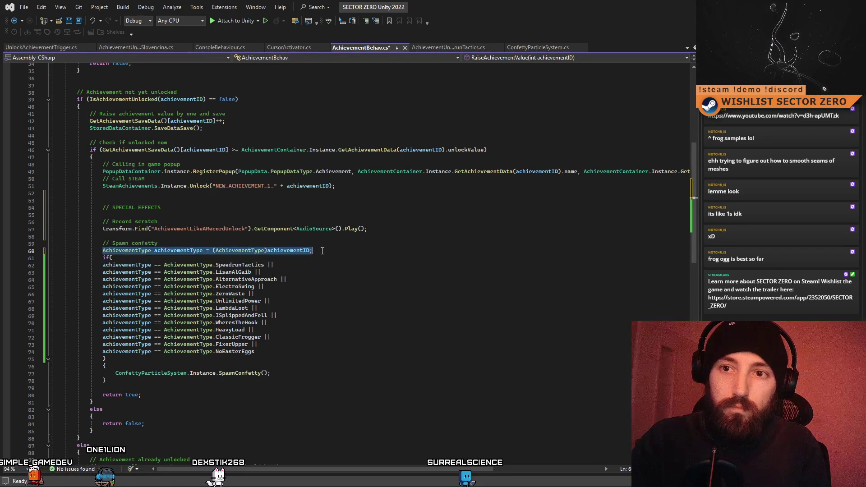
{"action": "key", "text": "BackSpace"}
After the Steam unlock call, add a 'current achievement that got unlocked' comment and AchievementType achievementType = (AchievementType)achievementID;.
{"action": "left_click", "coordinate": [164, 200]}
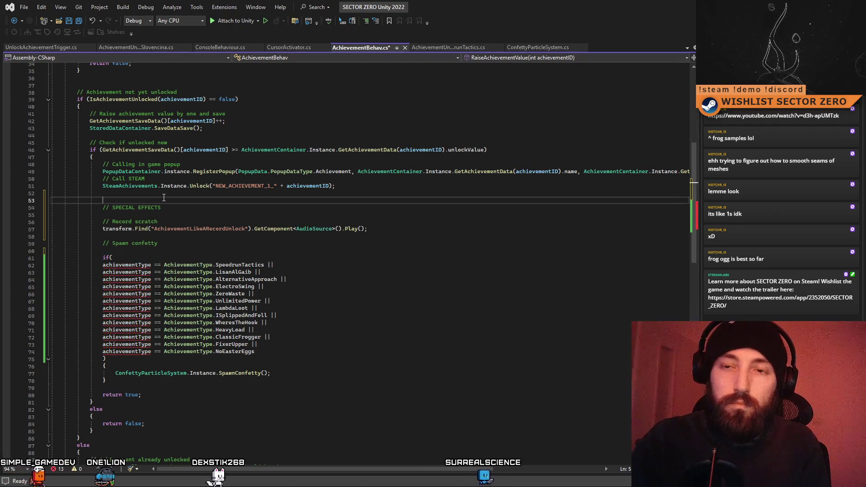
{"action": "key", "text": "Return"}
{"action": "type", "text": "Find"}
{"action": "key", "text": "Tab"}
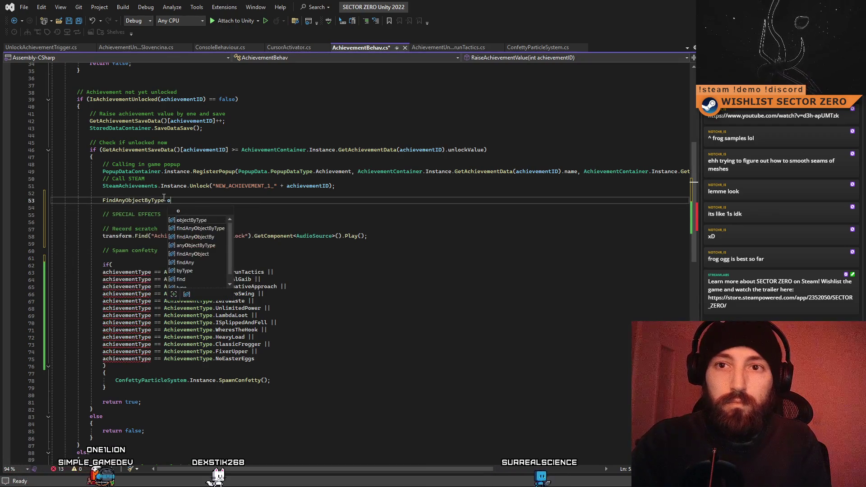
{"action": "key", "text": "BackSpace"}
{"action": "key", "text": "BackSpace"}
{"action": "key", "text": "BackSpace"}
{"action": "type", "text": "//"}
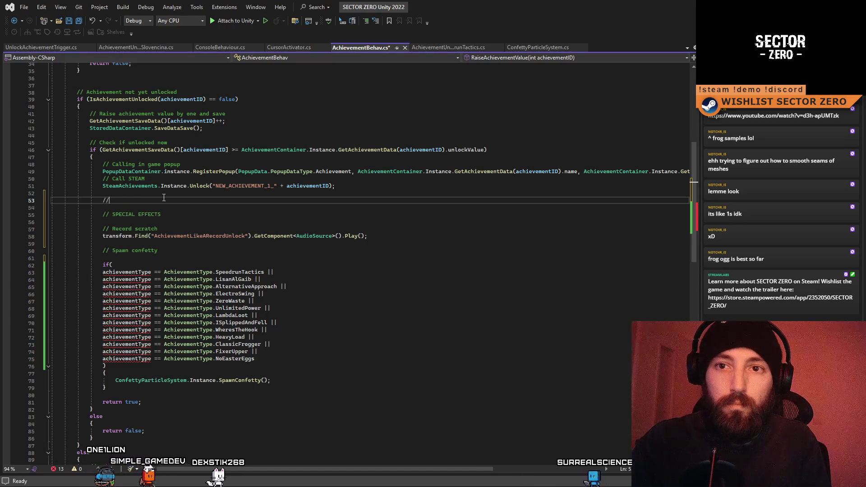
{"action": "type", "text": " Figure out current achiev"}
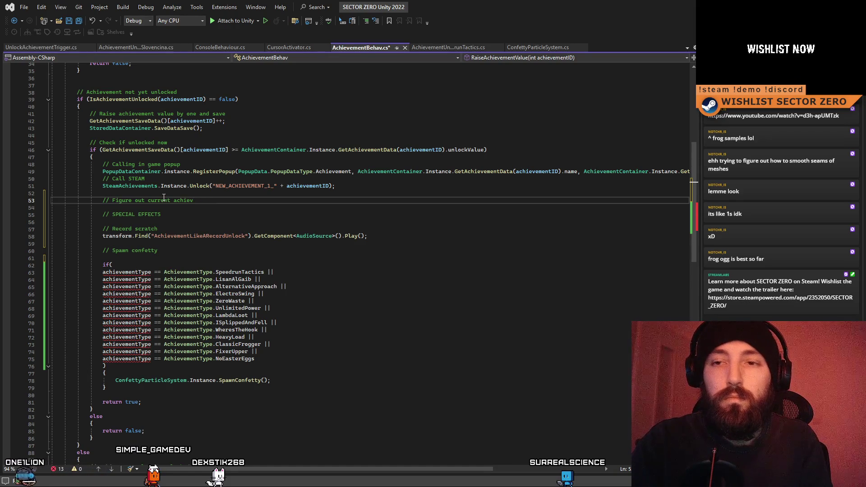
{"action": "type", "text": "ement that got unlocked"}
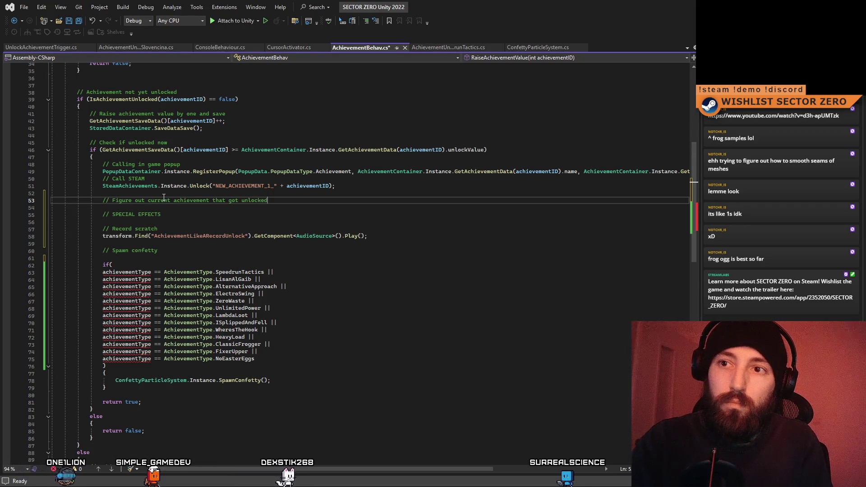
{"action": "key", "text": "Return"}
{"action": "type", "text": "AchievementType achievementType = (AchievementType)achievementID;"}
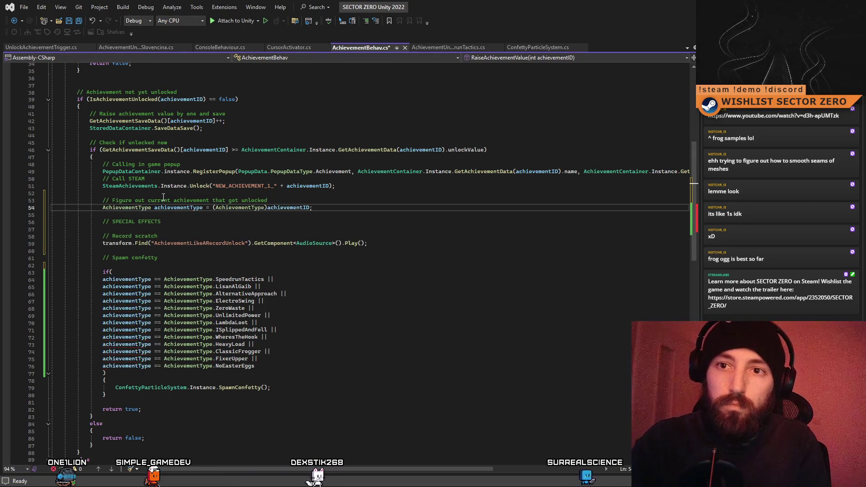
Append a row of dashes to the SPECIAL EFFECTS comment header.
{"action": "left_click", "coordinate": [171, 223]}
{"action": "type", "text": "-"}
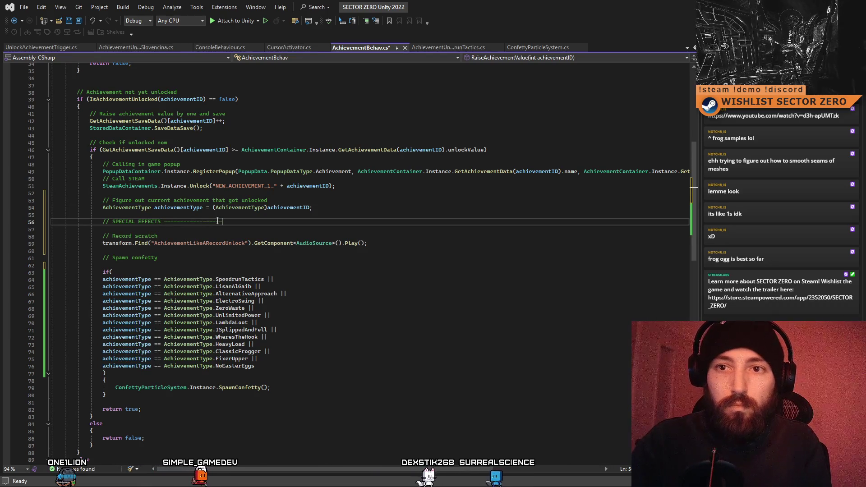
{"action": "type", "text": "-----------------"}
{"action": "left_click", "coordinate": [184, 230]}
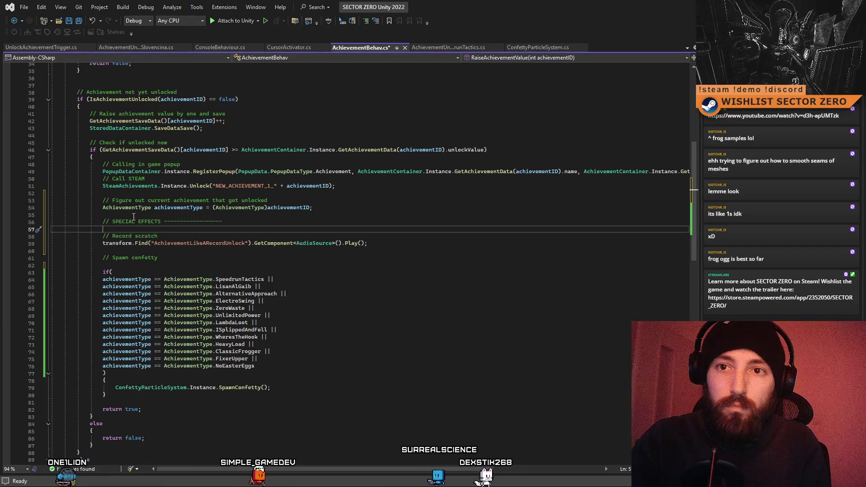
Add an if (achievementType == AchievementType.LikeARecord) block under the header, adapted from the confetti condition.
{"action": "left_click_drag", "start_coordinate": [103, 272], "coordinate": [265, 279]}
{"action": "key", "text": "ctrl+c"}
{"action": "left_click", "coordinate": [135, 229]}
{"action": "key", "text": "ctrl+v"}
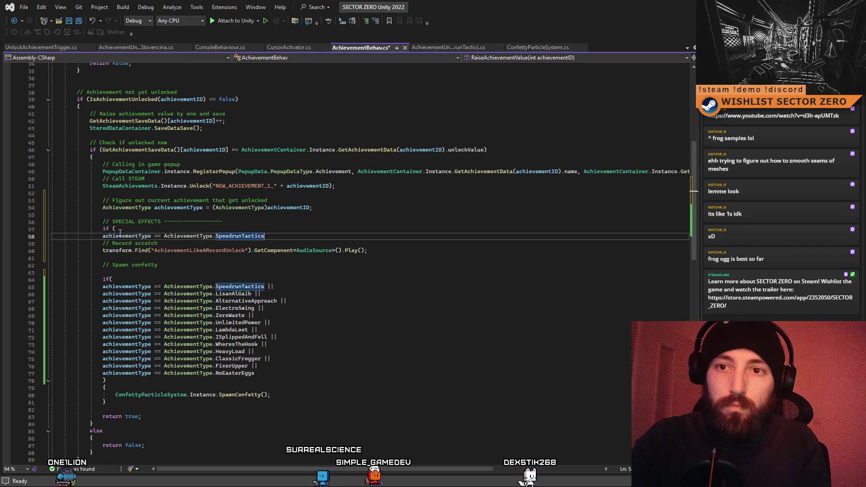
{"action": "left_click_drag", "start_coordinate": [102, 235], "coordinate": [59, 237]}
{"action": "key", "text": "BackSpace"}
{"action": "key", "text": "BackSpace"}
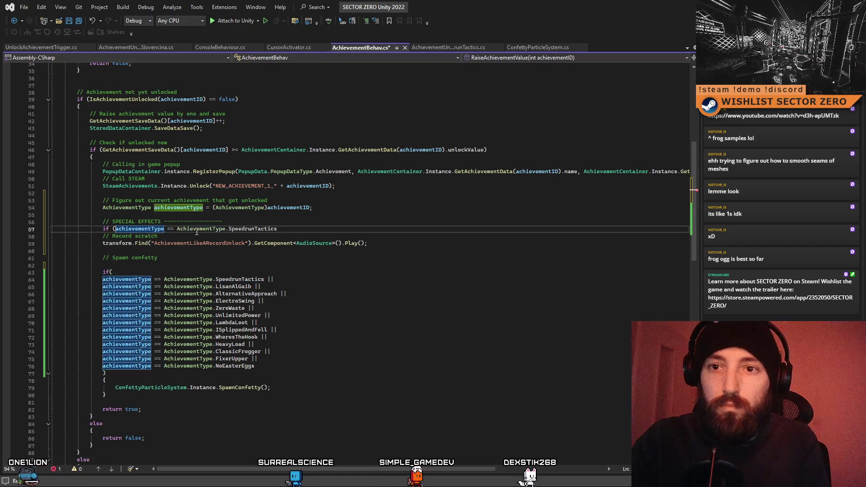
{"action": "double_click", "coordinate": [256, 229]}
{"action": "type", "text": "loke"}
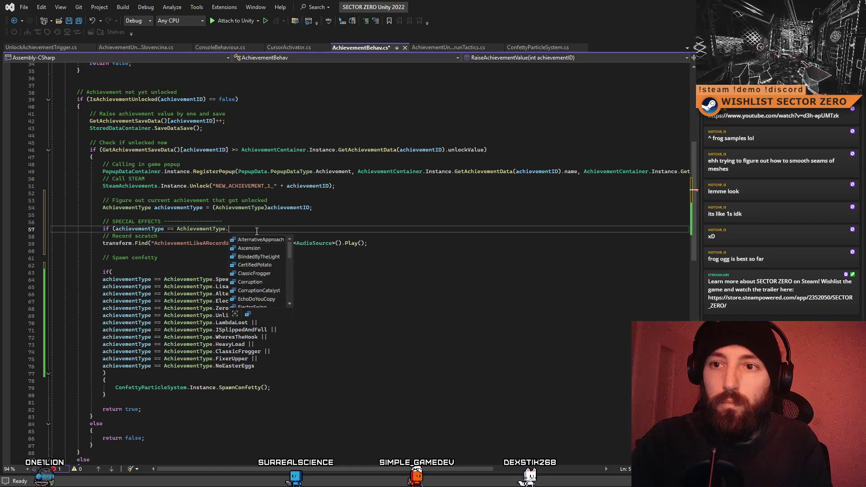
{"action": "key", "text": "BackSpace"}
{"action": "key", "text": "BackSpace"}
{"action": "key", "text": "BackSpace"}
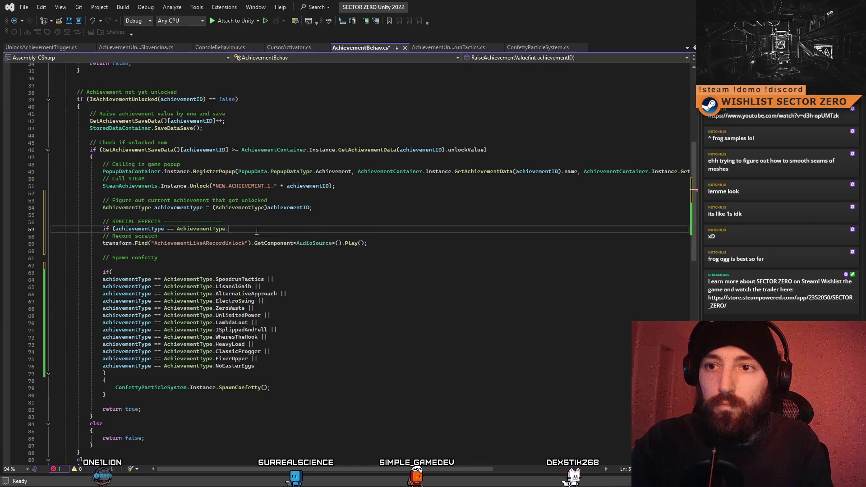
{"action": "type", "text": "lik"}
{"action": "key", "text": "Tab"}
{"action": "type", "text": ")"}
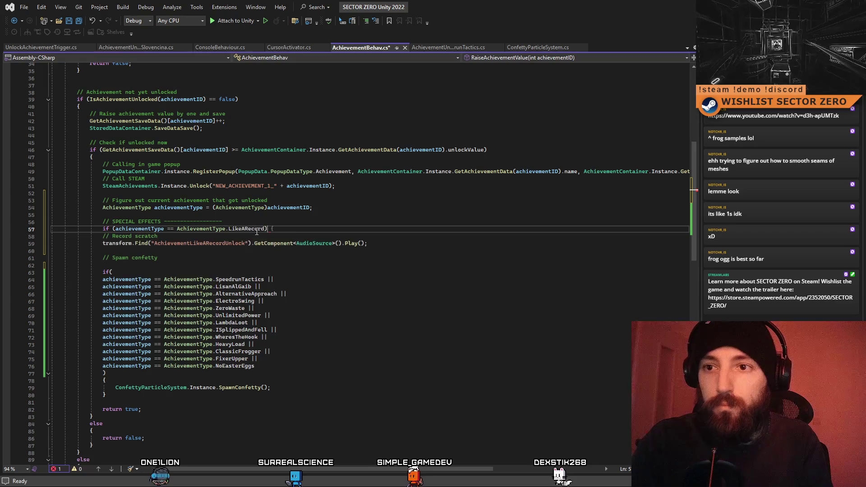
{"action": "key", "text": "Return"}
{"action": "type", "text": "{"}
{"action": "key", "text": "Return"}
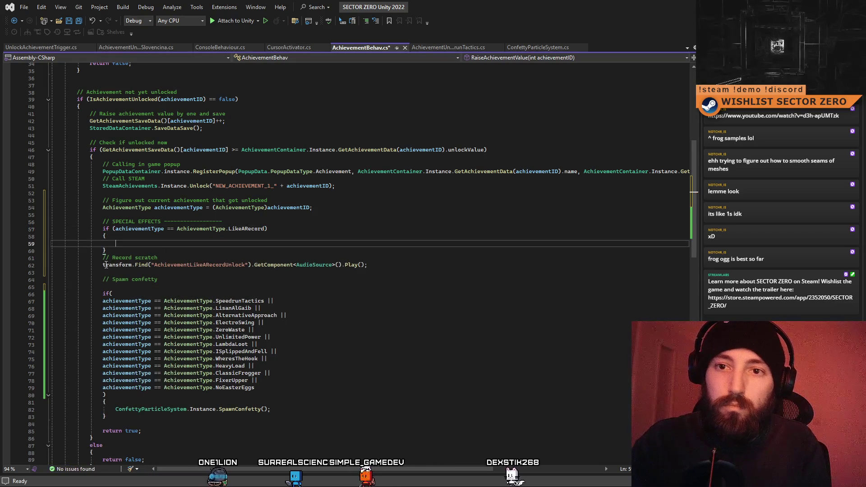
Move the AudioSource Play() line inside the LikeARecord if statement.
{"action": "key", "text": "Down"}
{"action": "key", "text": "Down"}
{"action": "key", "text": "Down"}
{"action": "key", "text": "Home"}
{"action": "key", "text": "shift+End"}
{"action": "key", "text": "ctrl+x"}
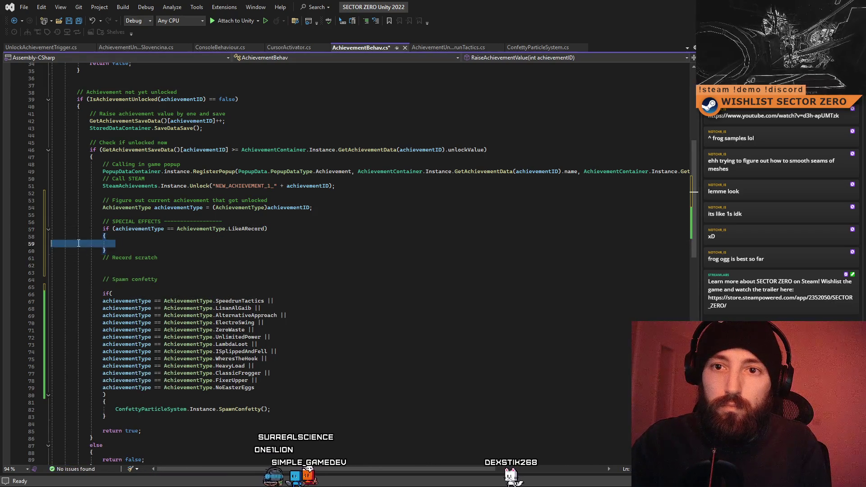
{"action": "left_click", "coordinate": [138, 243]}
{"action": "key", "text": "shift+Up"}
{"action": "key", "text": "shift+Up"}
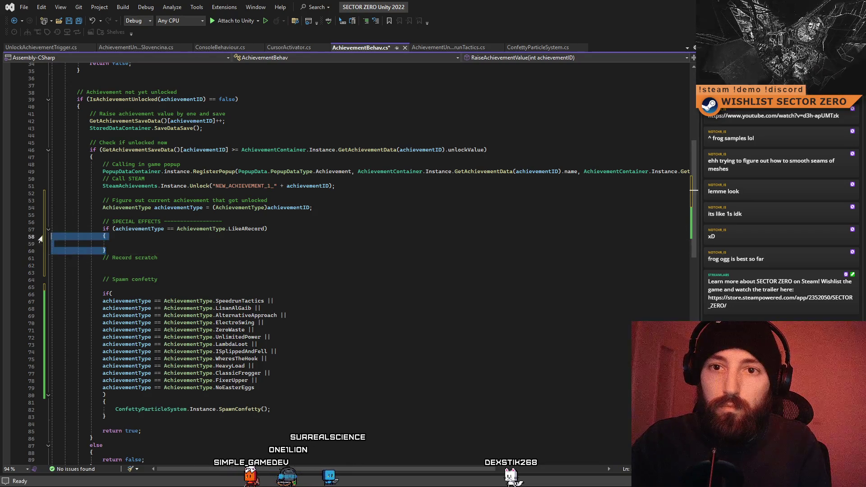
{"action": "key", "text": "Delete"}
{"action": "key", "text": "ctrl+v"}
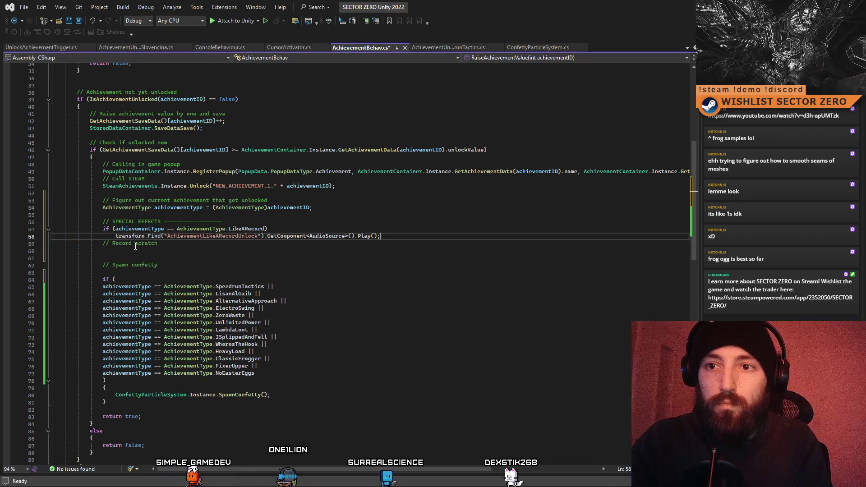
{"action": "key", "text": "Down"}
{"action": "key", "text": "Down"}
{"action": "key", "text": "Down"}
Move the Record scratch comment above the if and rename it 'Like a record - Record scratch'.
{"action": "left_click_drag", "start_coordinate": [206, 244], "coordinate": [107, 244]}
{"action": "key", "text": "ctrl+x"}
{"action": "left_click", "coordinate": [252, 221]}
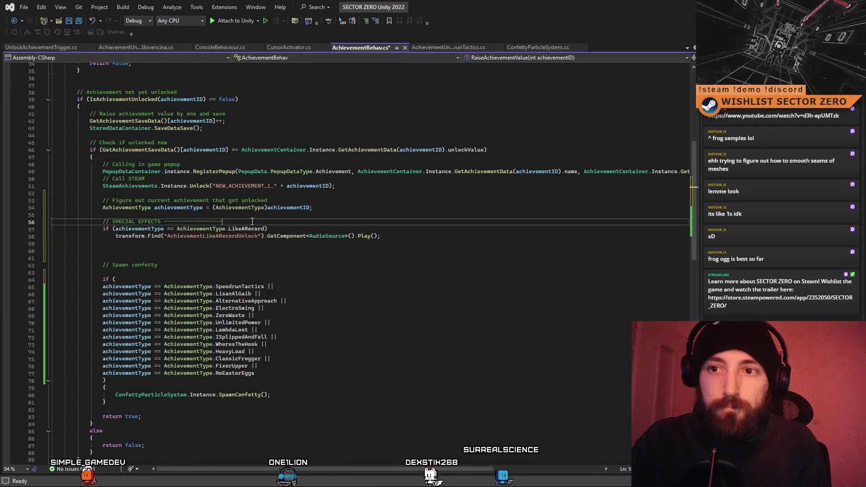
{"action": "key", "text": "Return"}
{"action": "key", "text": "Return"}
{"action": "key", "text": "ctrl+v"}
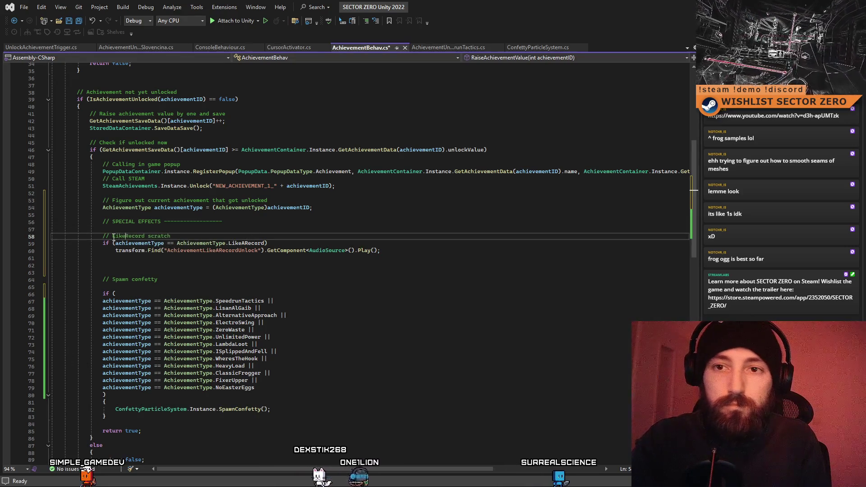
{"action": "type", "text": " a record -"}
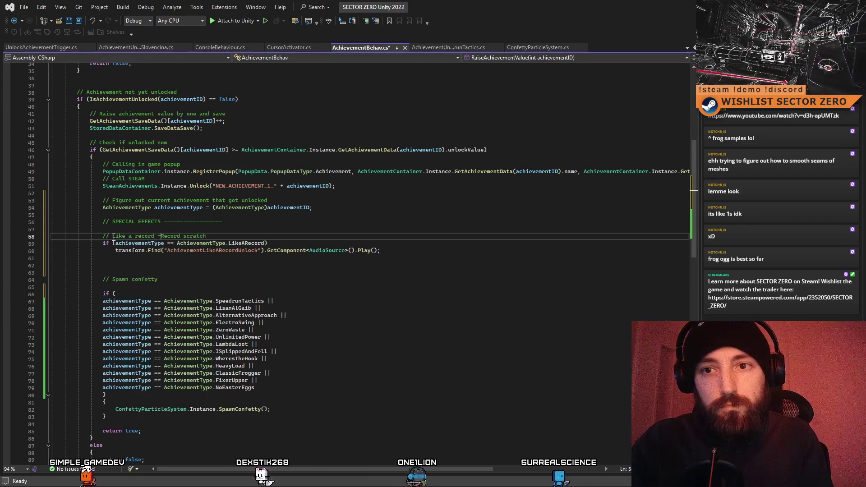
{"action": "left_click", "coordinate": [225, 266]}
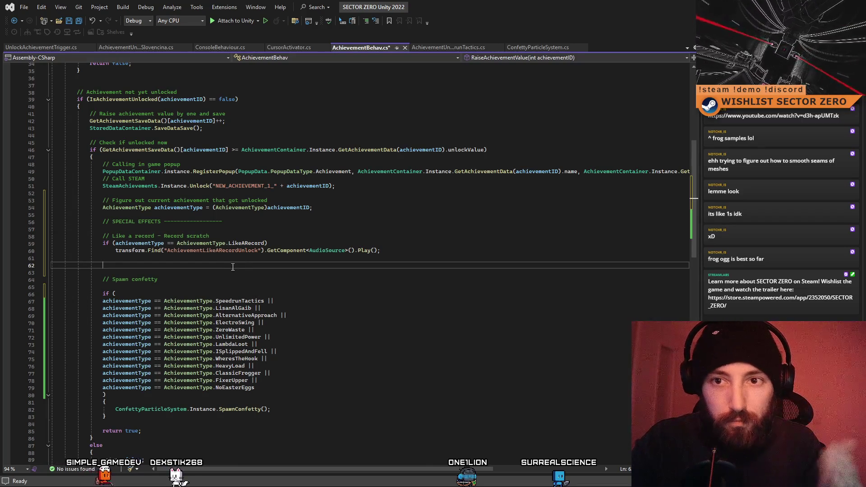
Save AchievementBehav.cs and return to Unity so the script recompiles.
{"action": "key", "text": "ctrl+s"}
{"action": "key", "text": "Down"}
{"action": "key", "text": "Down"}
{"action": "key", "text": "Down"}
{"action": "key", "text": "End"}
{"action": "key", "text": "alt+Tab"}
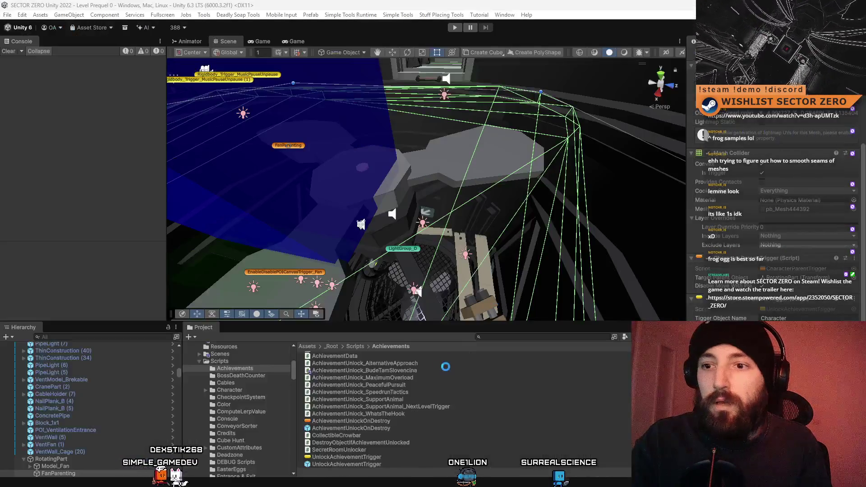